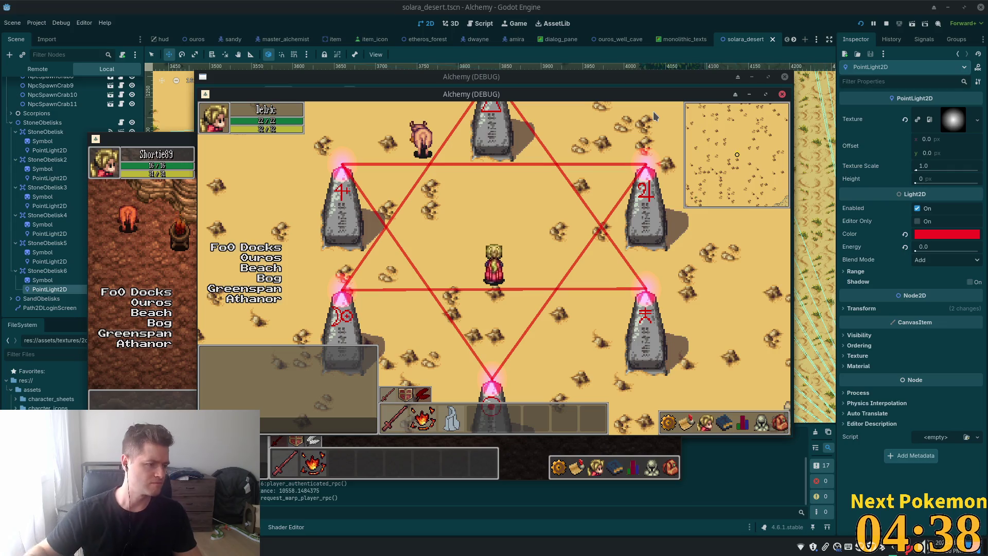
Walk the player up, right, left and back down through the red hexagram, then stop the game with F8
{"action": "key", "text": "Up"}
{"action": "key", "text": "Right"}
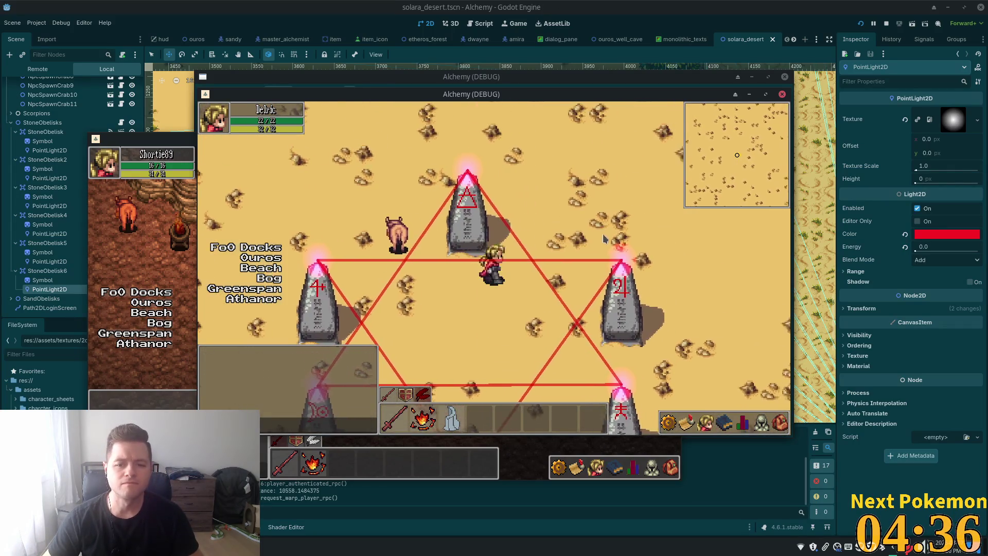
{"action": "key", "text": "Up"}
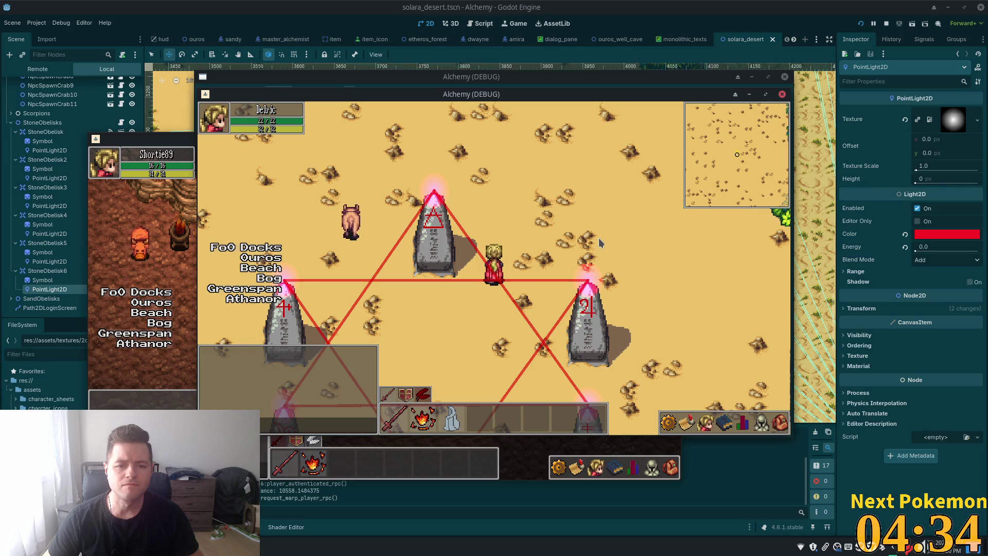
{"action": "key", "text": "Left"}
{"action": "key", "text": "Down"}
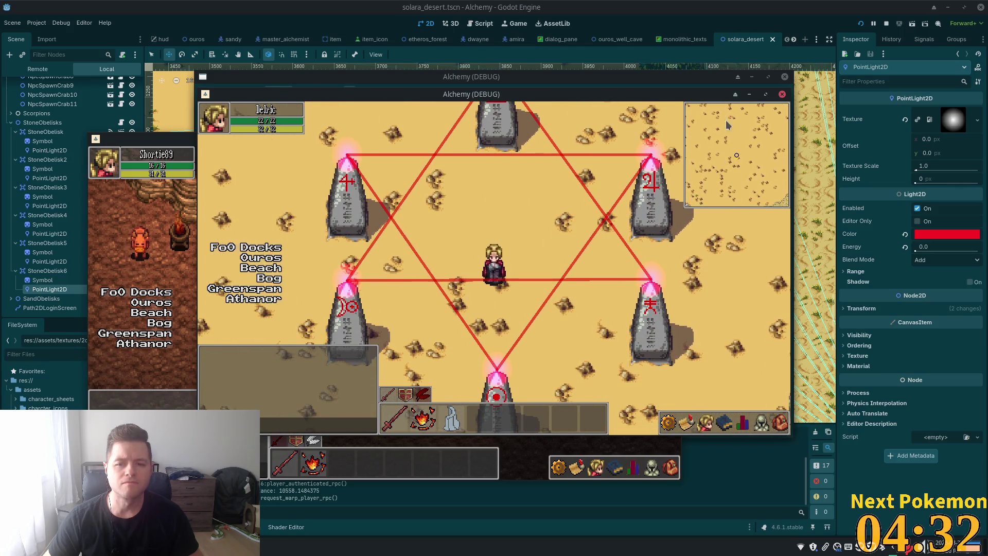
{"action": "key", "text": "F8"}
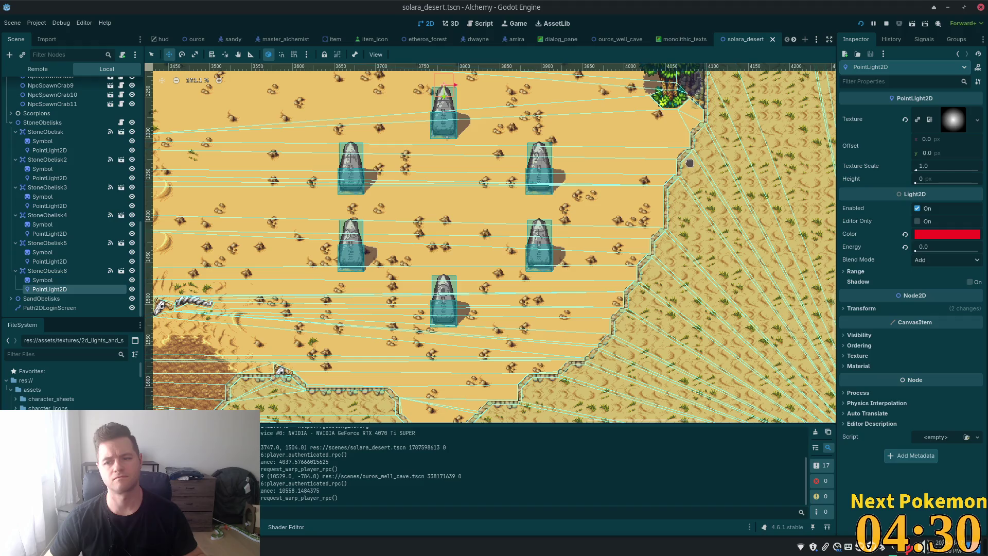
Check the red Color on two obelisk PointLight2D nodes, then select the first obelisk's Symbol sprite
{"action": "left_click", "coordinate": [937, 234]}
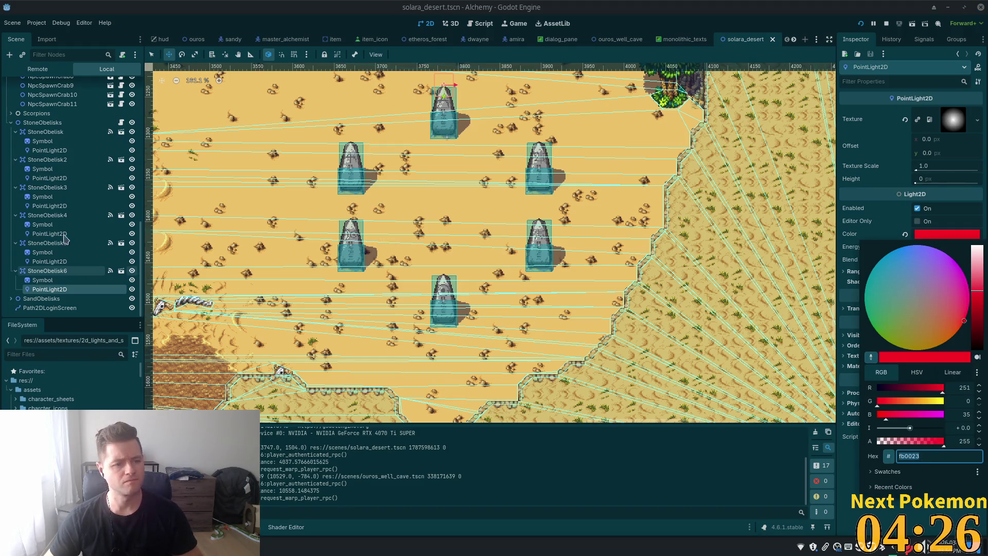
{"action": "left_click", "coordinate": [45, 150]}
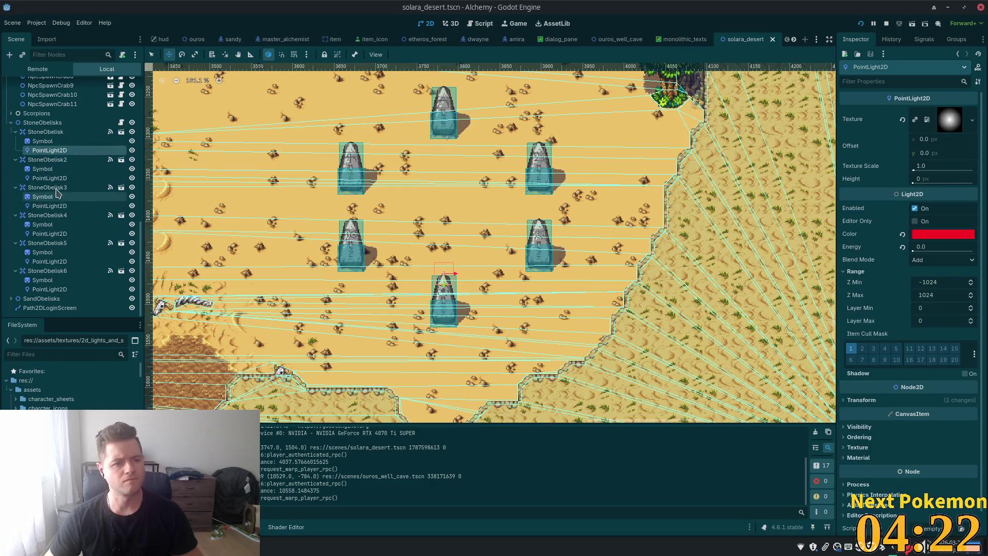
{"action": "left_click", "coordinate": [926, 235]}
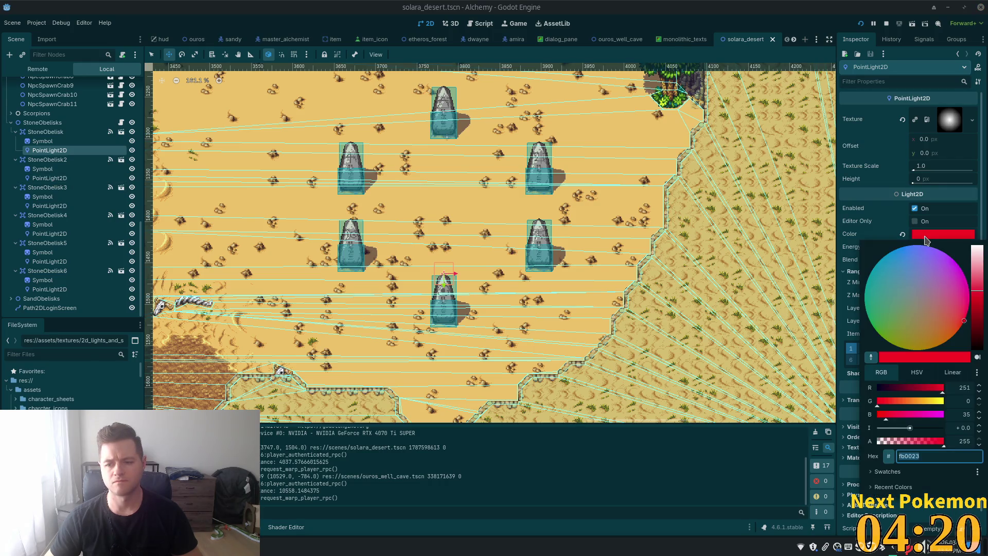
{"action": "left_click", "coordinate": [49, 206]}
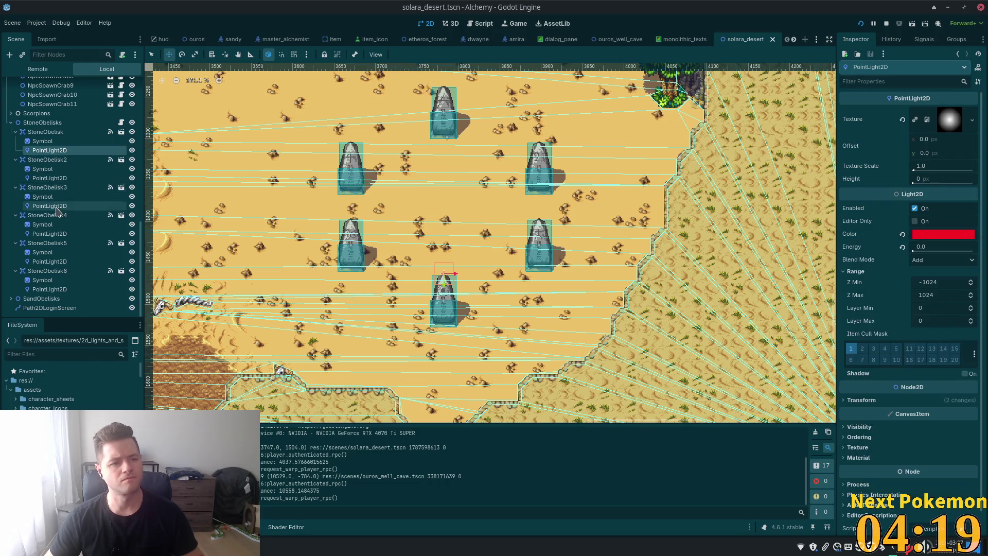
{"action": "left_click", "coordinate": [50, 142]}
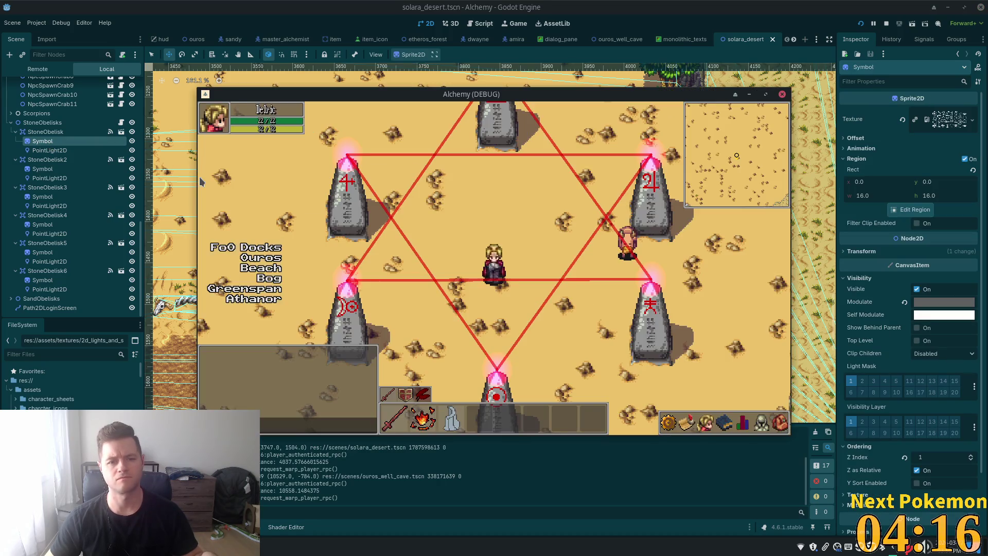
{"action": "key", "text": "alt+Tab"}
On line 92 of stone_obelisk_circle.gd, change the line.default_color alpha from 0.6 to 0.4
{"action": "scroll", "coordinate": [728, 156], "scroll_direction": "up", "scroll_amount": 5}
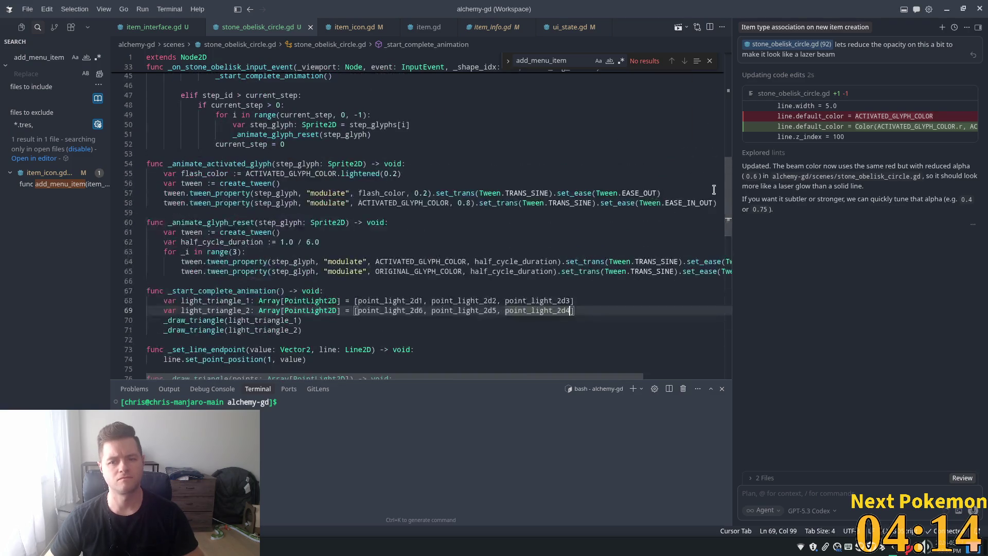
{"action": "left_click_drag", "start_coordinate": [728, 155], "coordinate": [705, 35]}
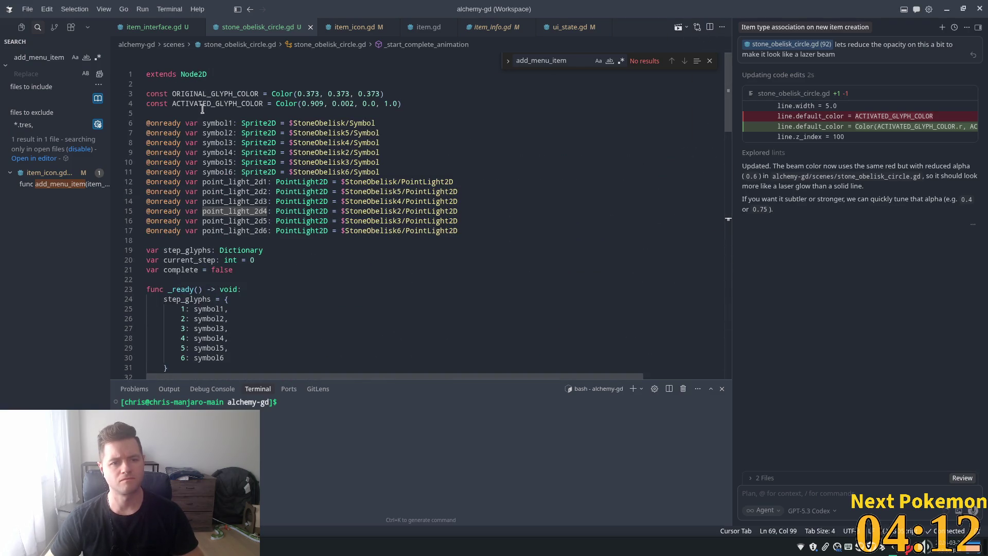
{"action": "mouse_move", "coordinate": [193, 104]}
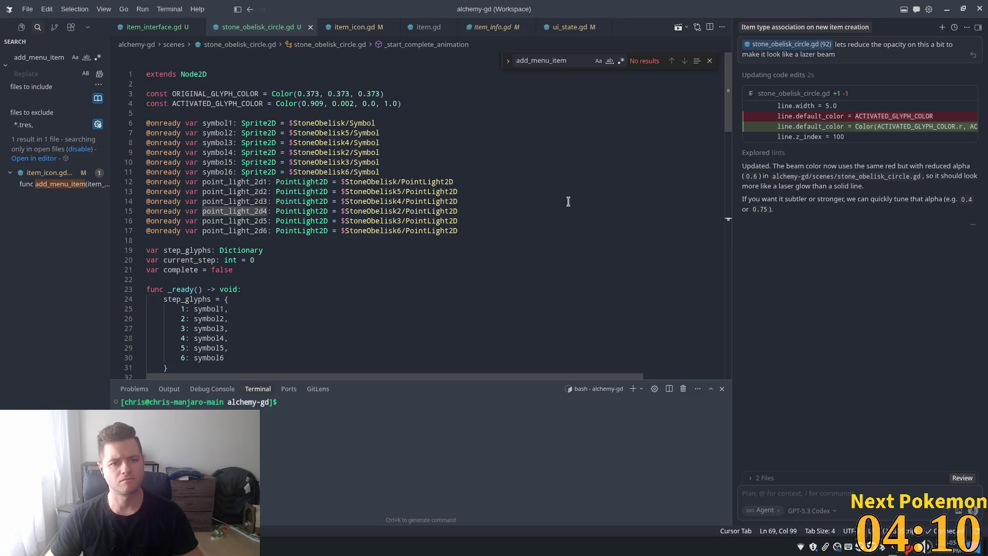
{"action": "scroll", "coordinate": [723, 234], "scroll_direction": "down", "scroll_amount": 4}
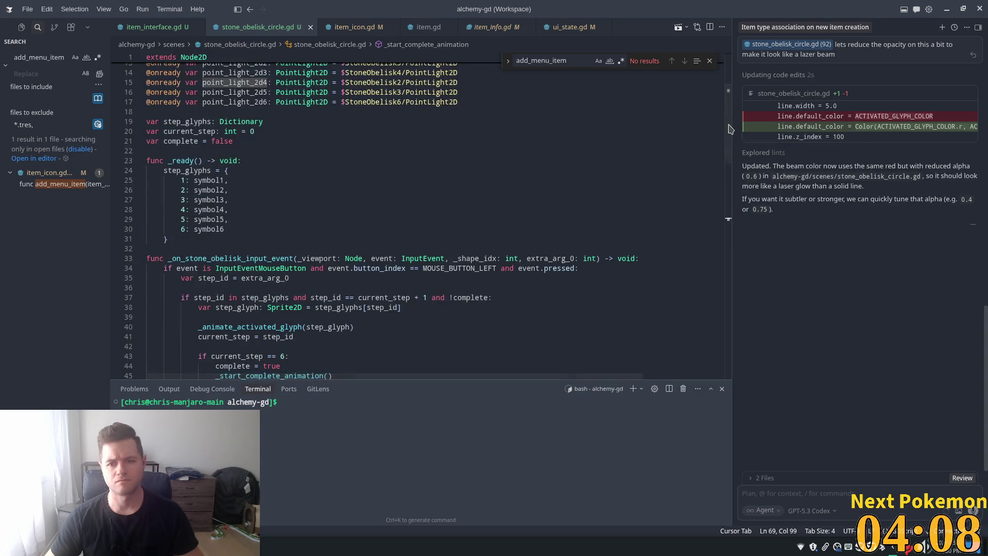
{"action": "scroll", "coordinate": [726, 234], "scroll_direction": "down", "scroll_amount": 8}
{"action": "scroll", "coordinate": [725, 234], "scroll_direction": "down", "scroll_amount": 10}
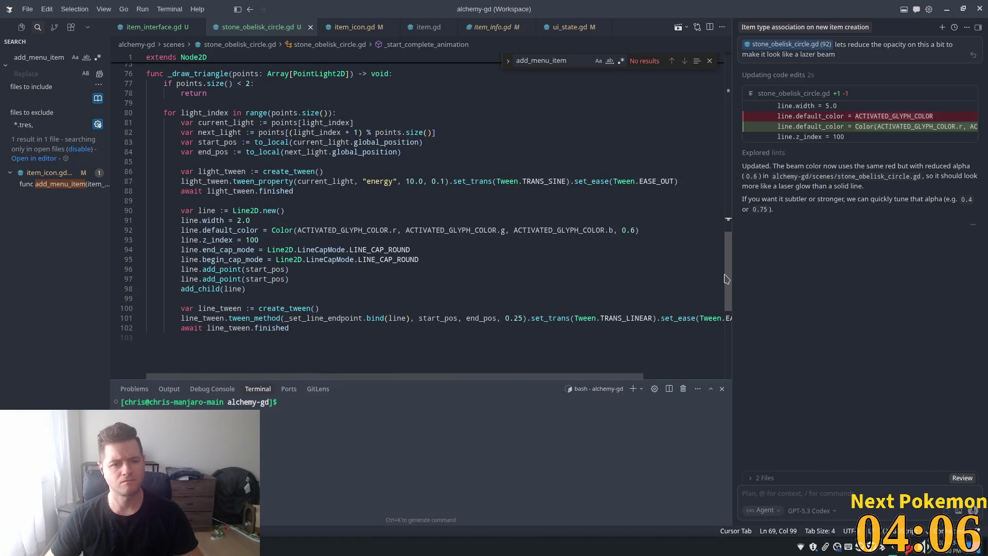
{"action": "double_click", "coordinate": [434, 231]}
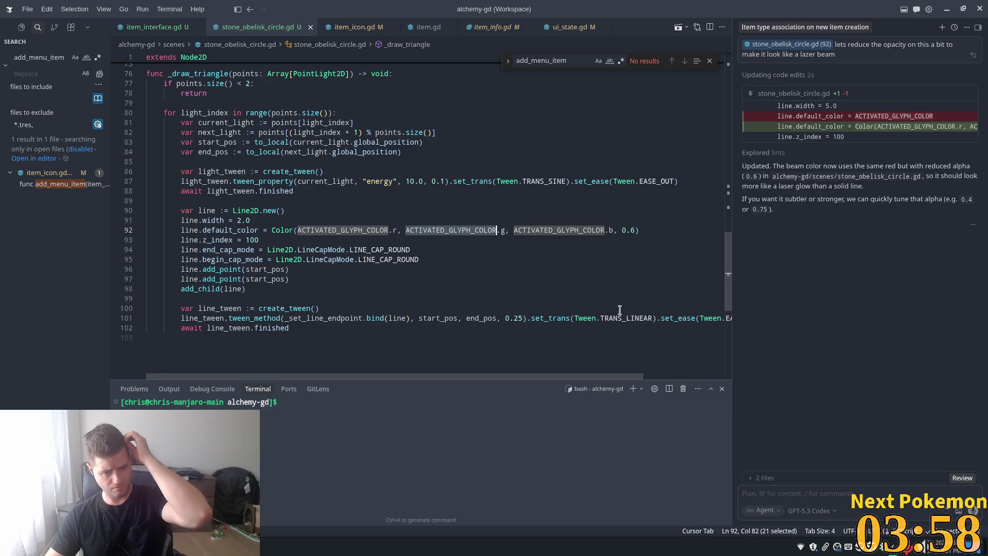
{"action": "left_click", "coordinate": [636, 230]}
{"action": "key", "text": "BackSpace"}
{"action": "type", "text": "4"}
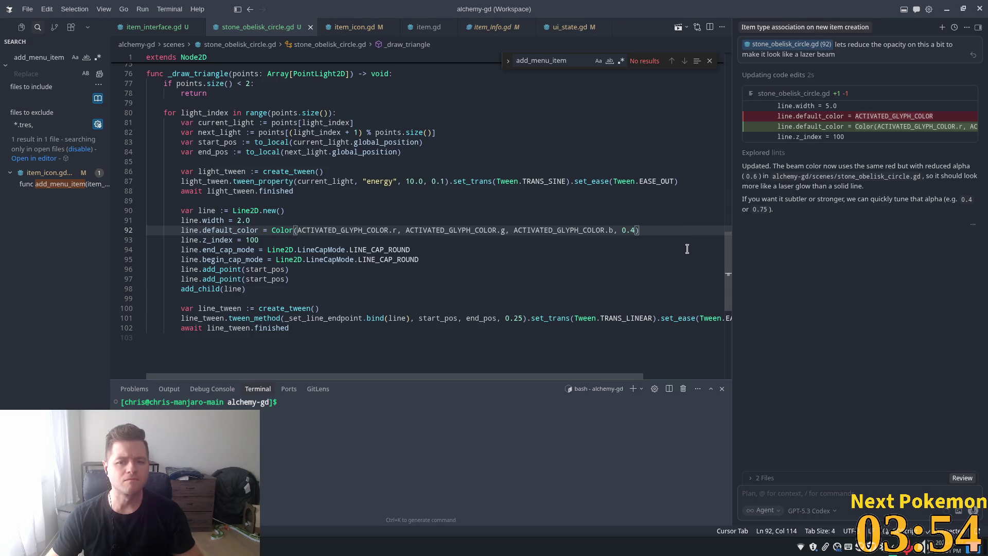
{"action": "key", "text": "alt+Tab"}
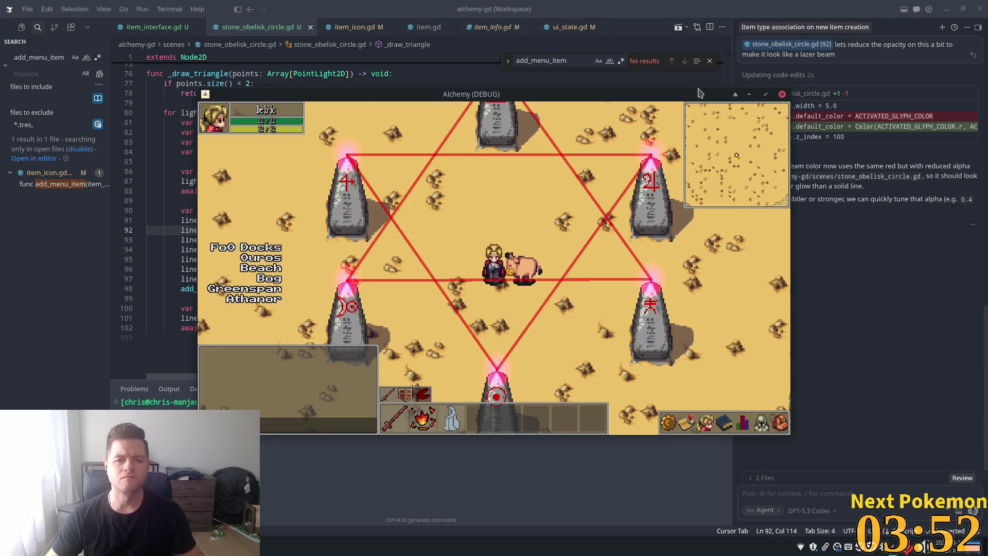
Relaunch the game and watch the hexagram drawn with the fainter 0.4-alpha red beams
{"action": "key", "text": "alt+Tab"}
{"action": "key", "text": "alt+Tab"}
{"action": "left_click", "coordinate": [861, 25]}
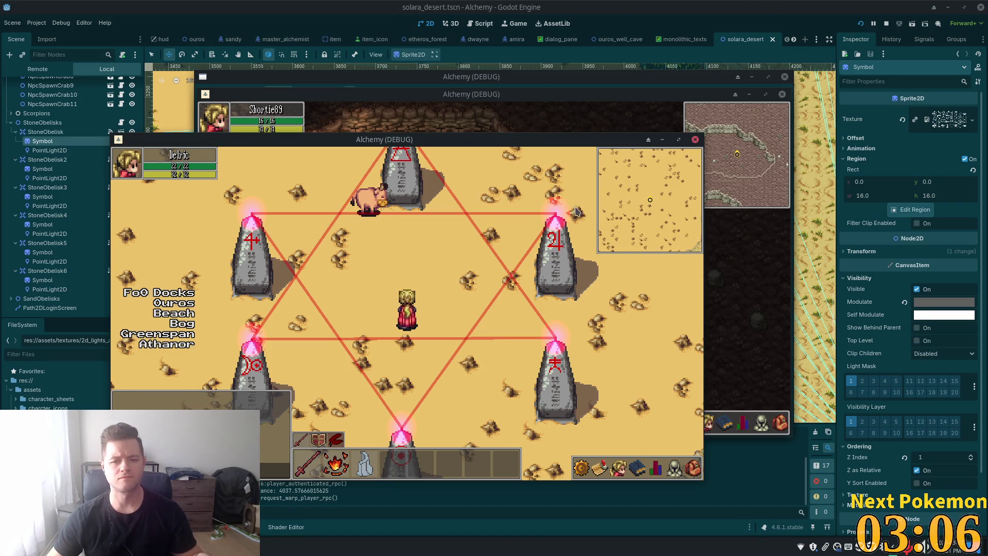
{"action": "key", "text": "alt+Tab"}
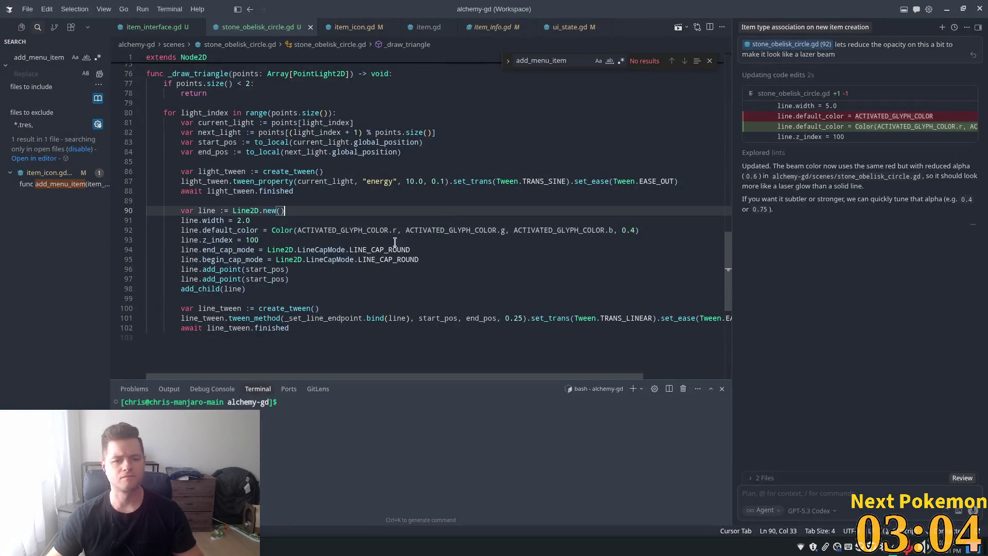
Attach line 102 (await line_tween.finished) to the chat and send a question about adding a glow to the lines
{"action": "left_click", "coordinate": [292, 330]}
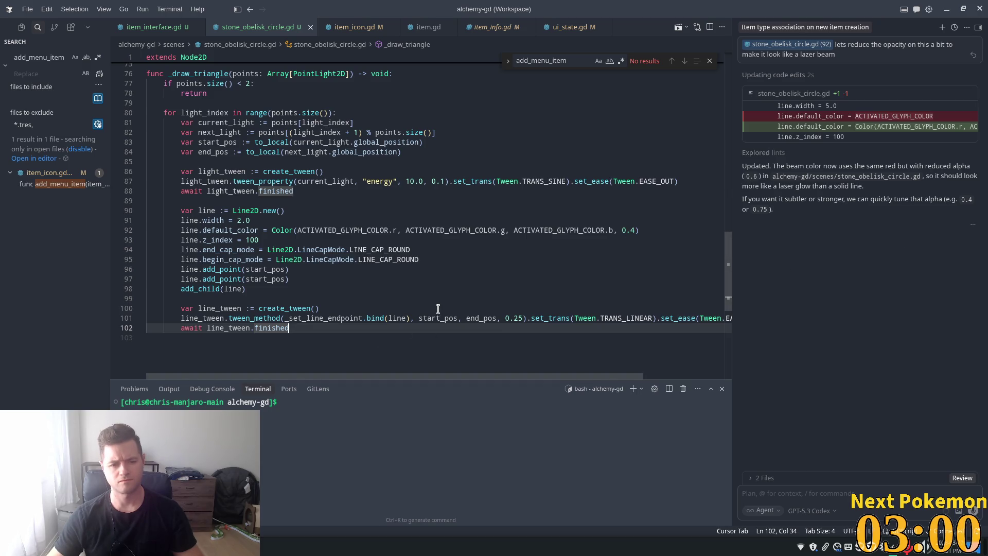
{"action": "left_click_drag", "start_coordinate": [304, 329], "coordinate": [181, 328]}
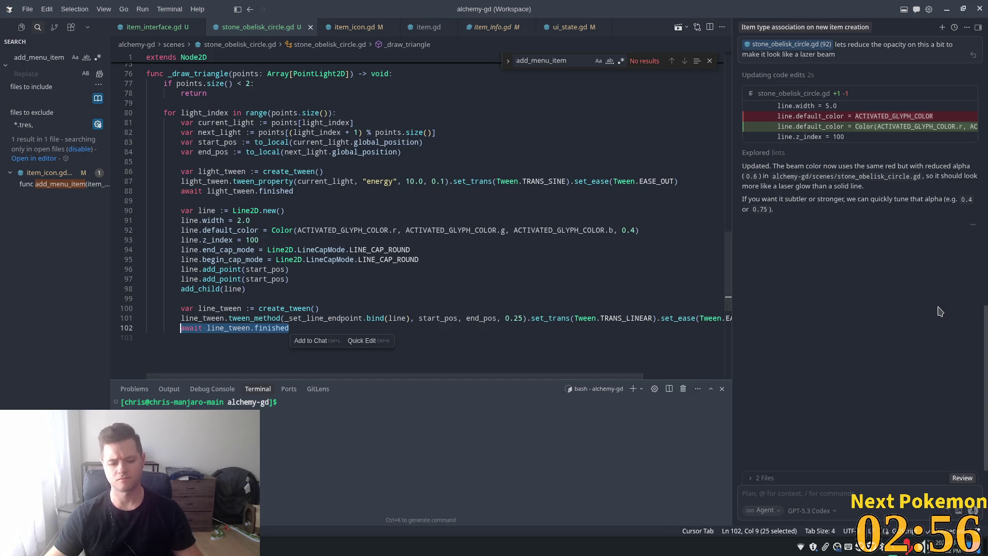
{"action": "key", "text": "ctrl+l"}
{"action": "type", "text": "os te"}
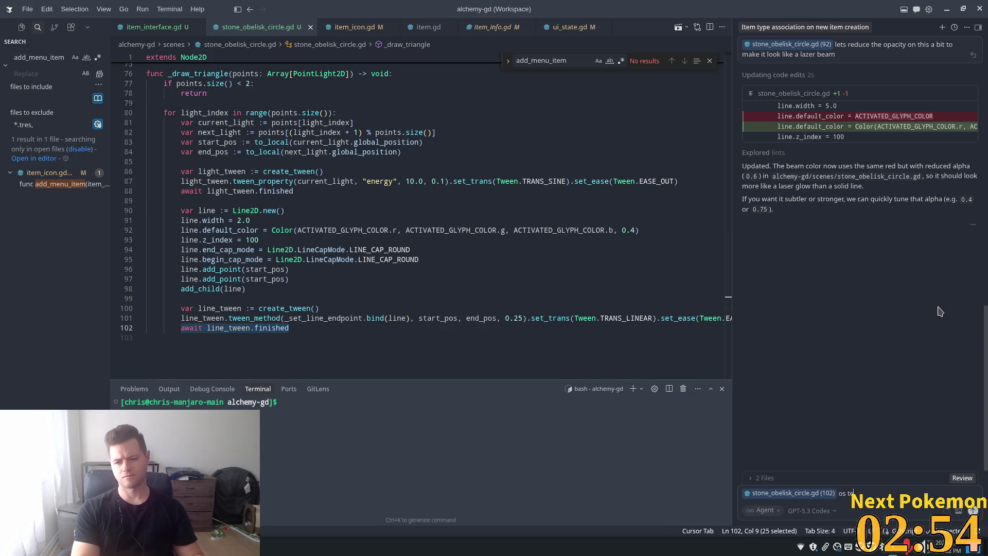
{"action": "key", "text": "BackSpace"}
{"action": "key", "text": "BackSpace"}
{"action": "type", "text": "is t"}
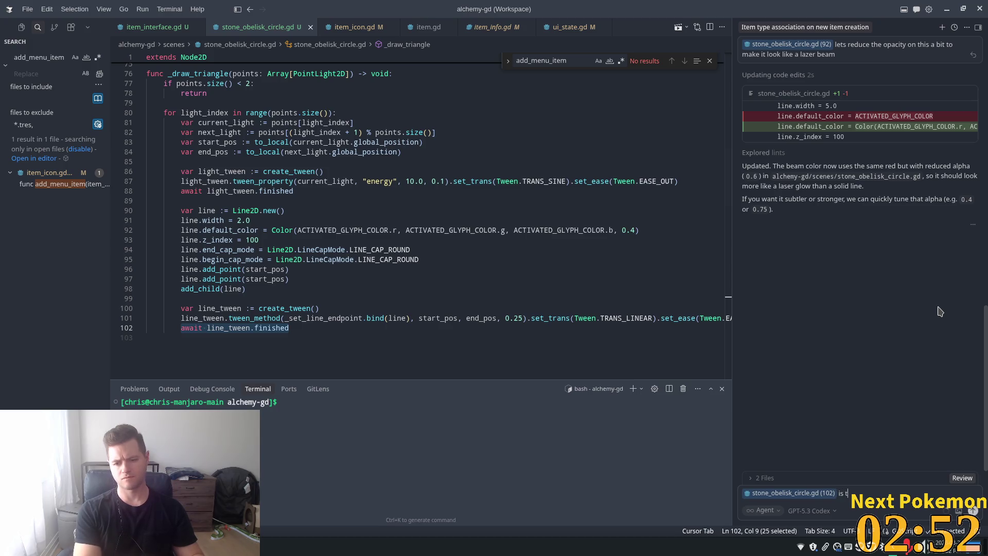
{"action": "type", "text": " o a"}
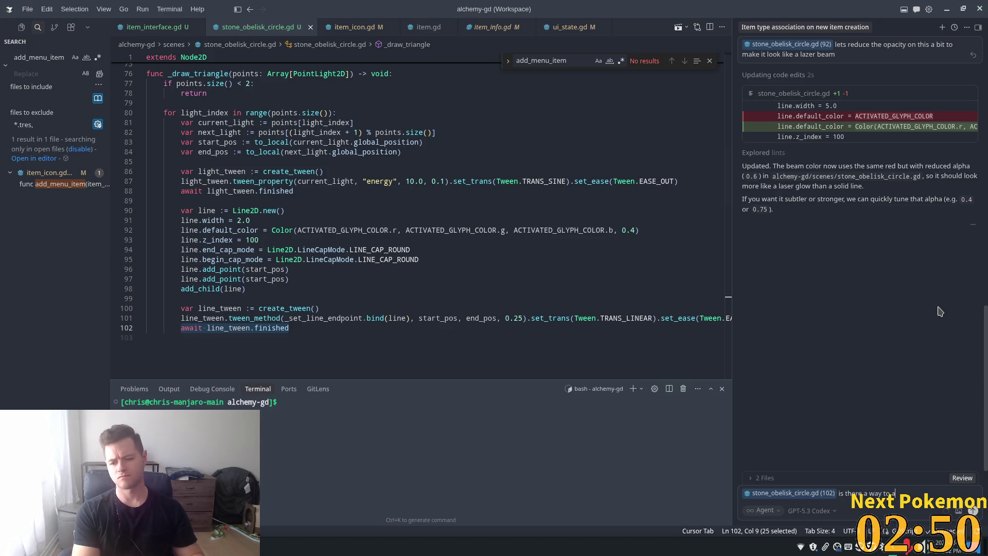
{"action": "type", "text": " gl"}
{"action": "key", "text": "BackSpace"}
{"action": "key", "text": "BackSpace"}
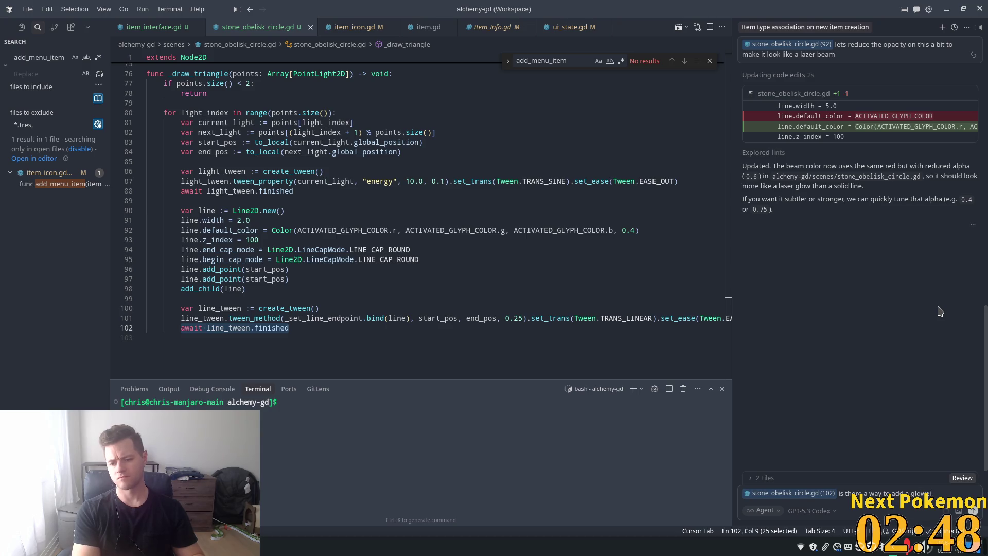
{"action": "type", "text": "ing effect t"}
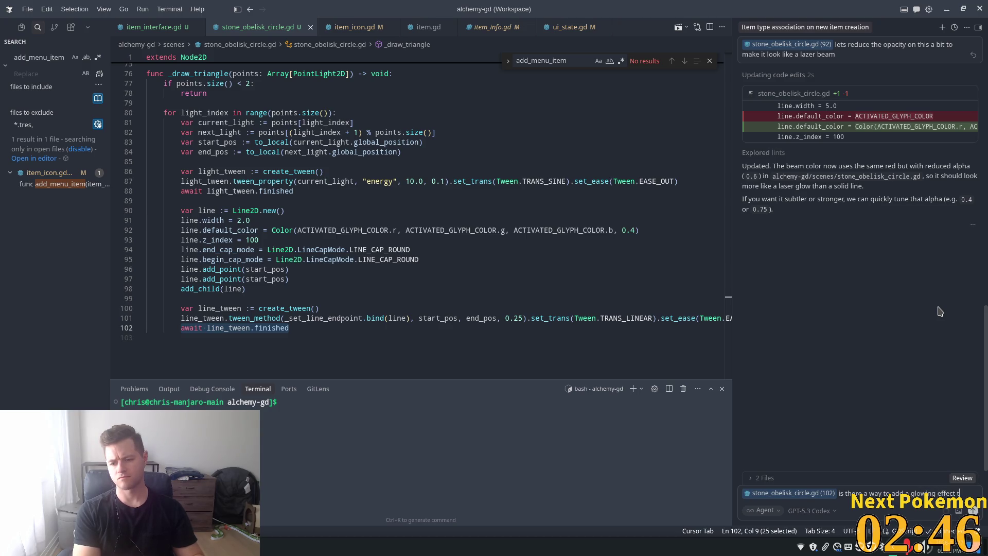
{"action": "type", "text": "o the li"}
{"action": "type", "text": "ne_"}
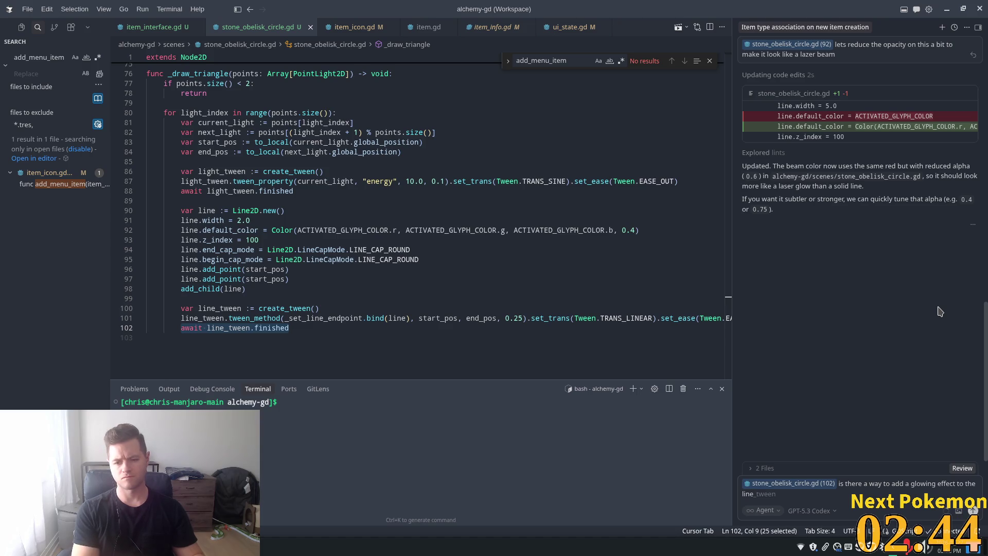
{"action": "type", "text": "ft"}
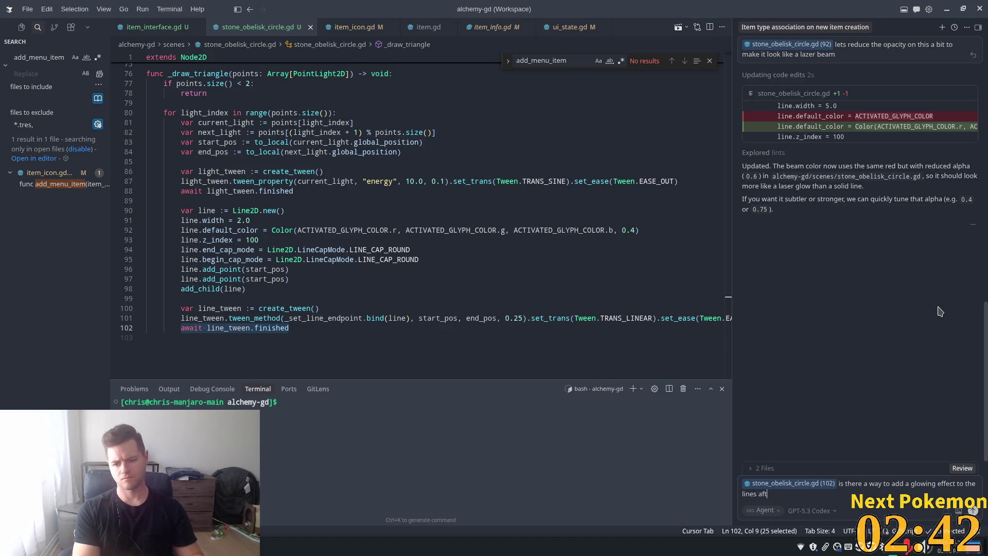
{"action": "type", "text": "wa"}
{"action": "type", "text": "?"}
{"action": "key", "text": "Return"}
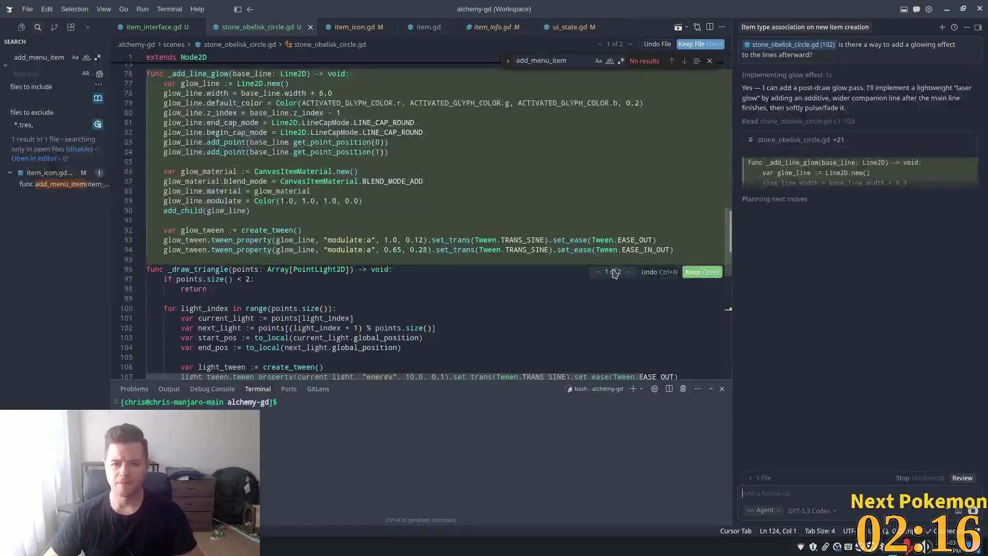
Review the agent's _add_line_glow diff adding a wider, additive, fading companion line
{"action": "scroll", "coordinate": [495, 274], "scroll_direction": "up", "scroll_amount": 4}
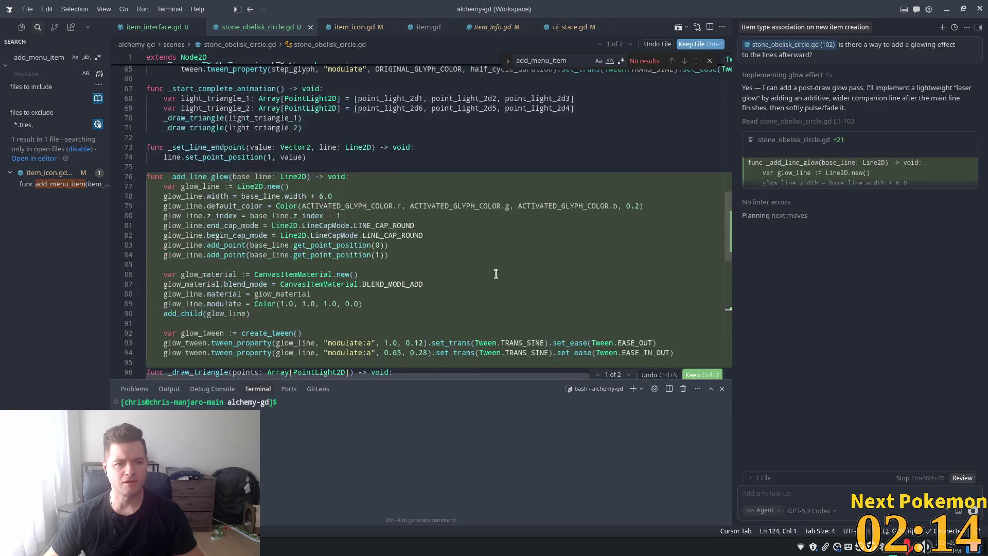
{"action": "scroll", "coordinate": [495, 273], "scroll_direction": "down", "scroll_amount": 2}
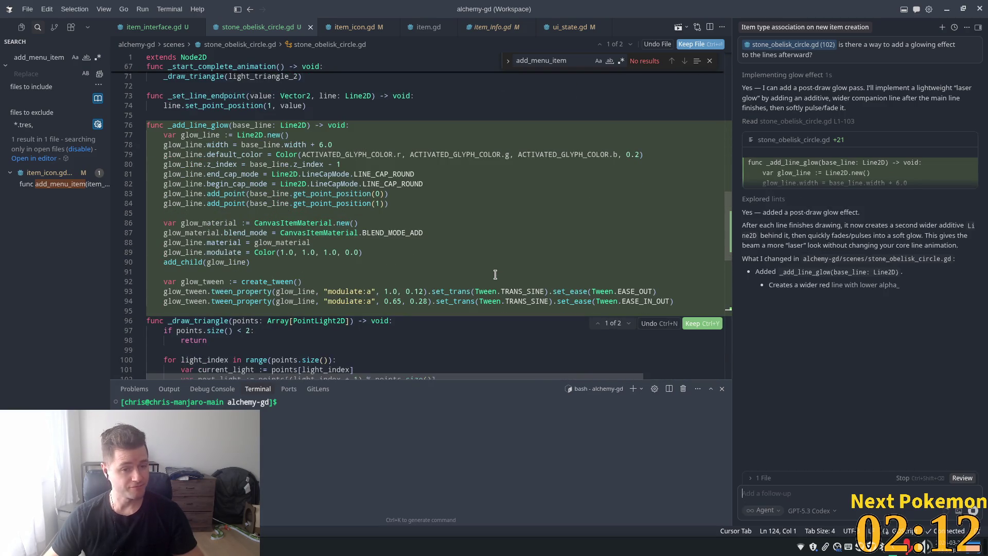
{"action": "scroll", "coordinate": [495, 274], "scroll_direction": "down", "scroll_amount": 1}
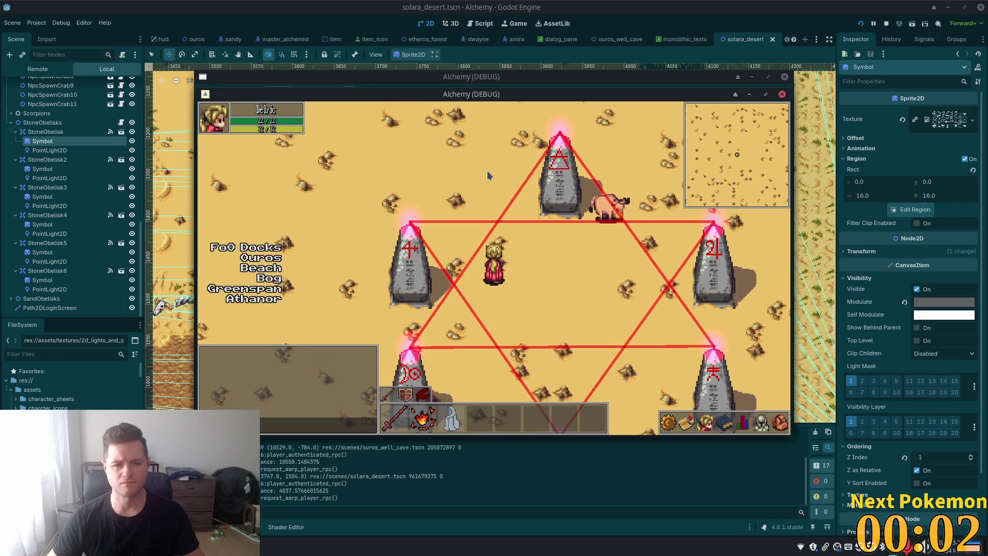
Walk the player right into the obelisk circle and down-left through the glowing hexagram, then stop with F8
{"action": "key", "text": "Right"}
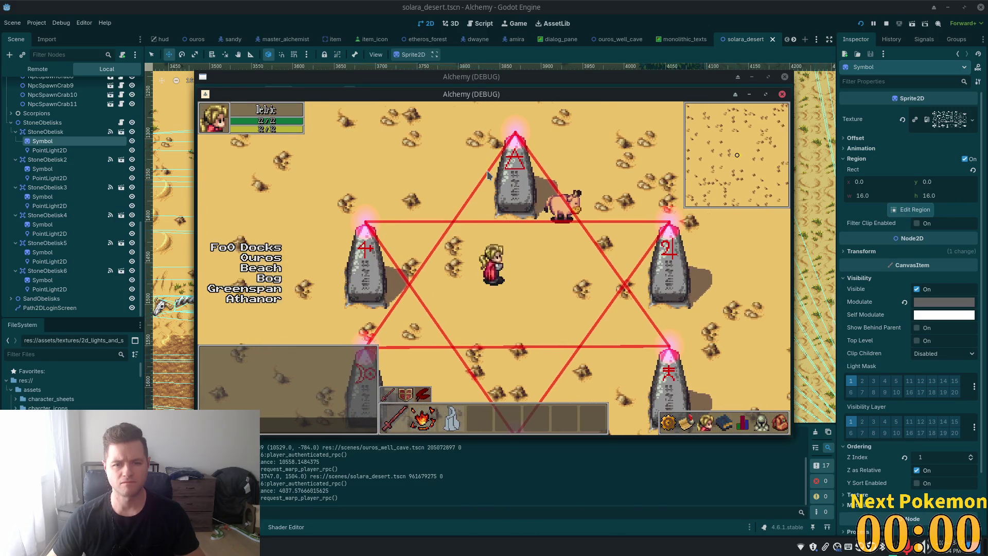
{"action": "key", "text": "Right"}
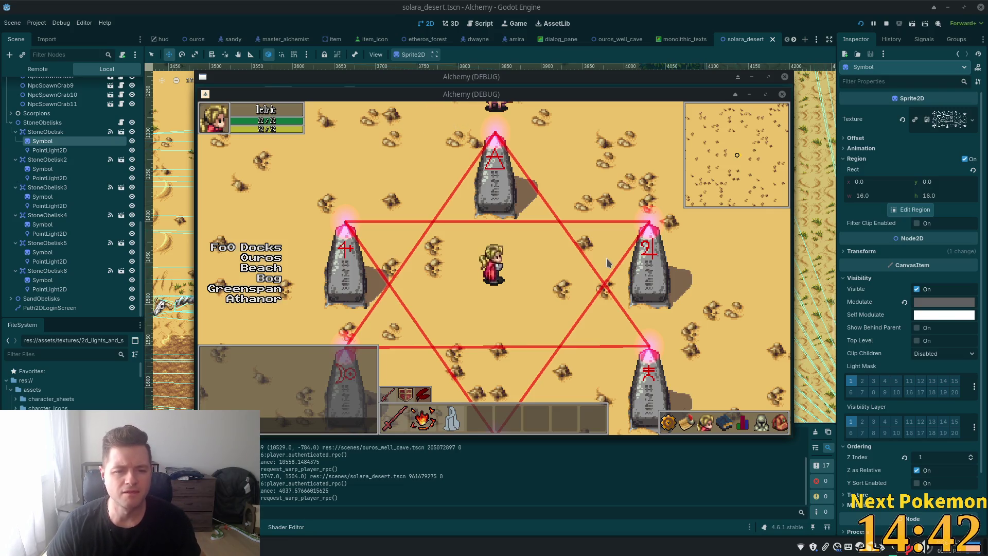
{"action": "key", "text": "Down"}
{"action": "key", "text": "Left"}
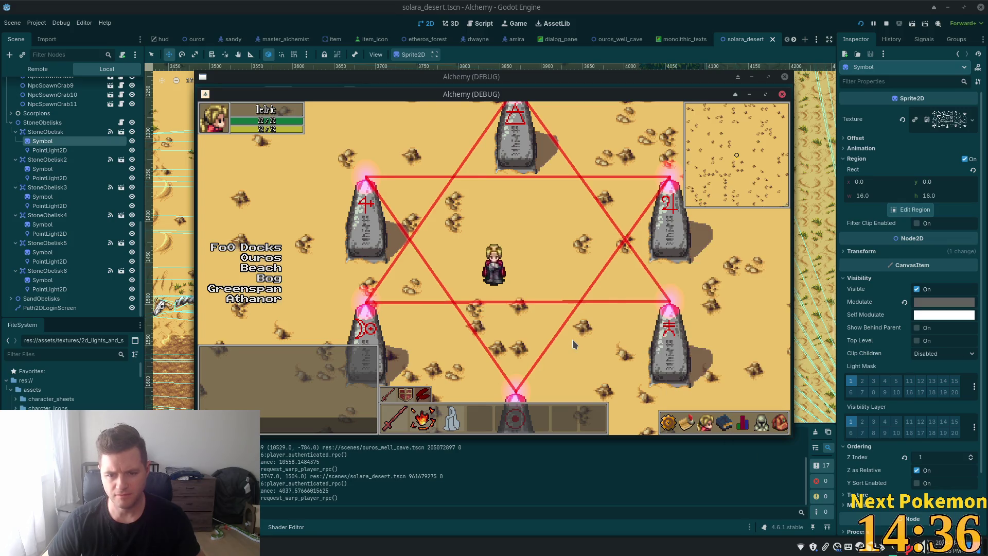
{"action": "key", "text": "Down"}
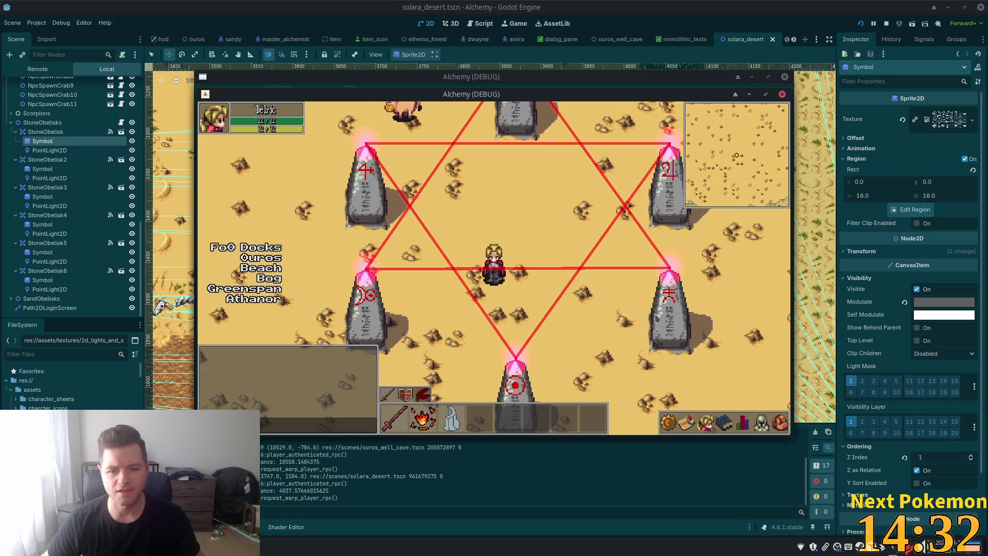
{"action": "key", "text": "F8"}
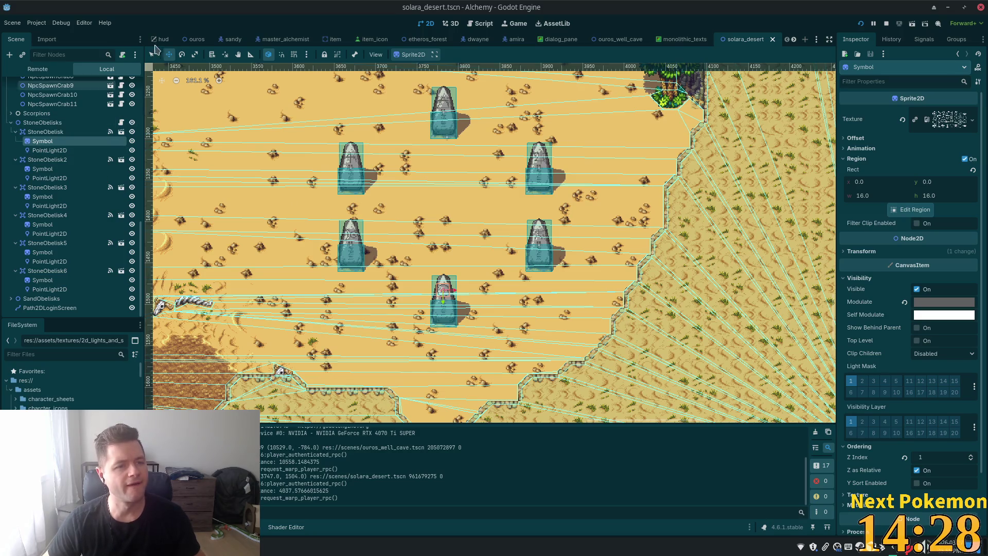
{"action": "left_click", "coordinate": [52, 160]}
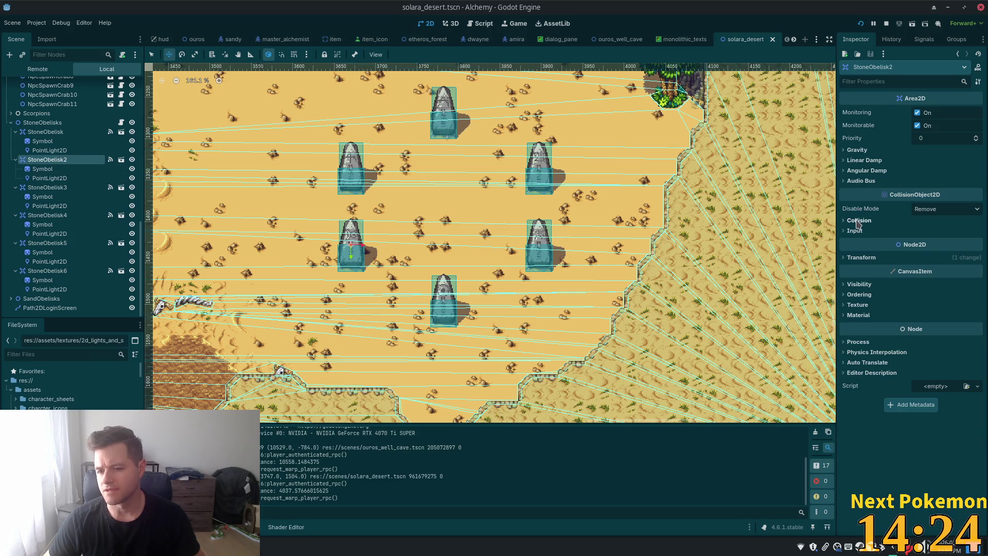
{"action": "left_click", "coordinate": [850, 259]}
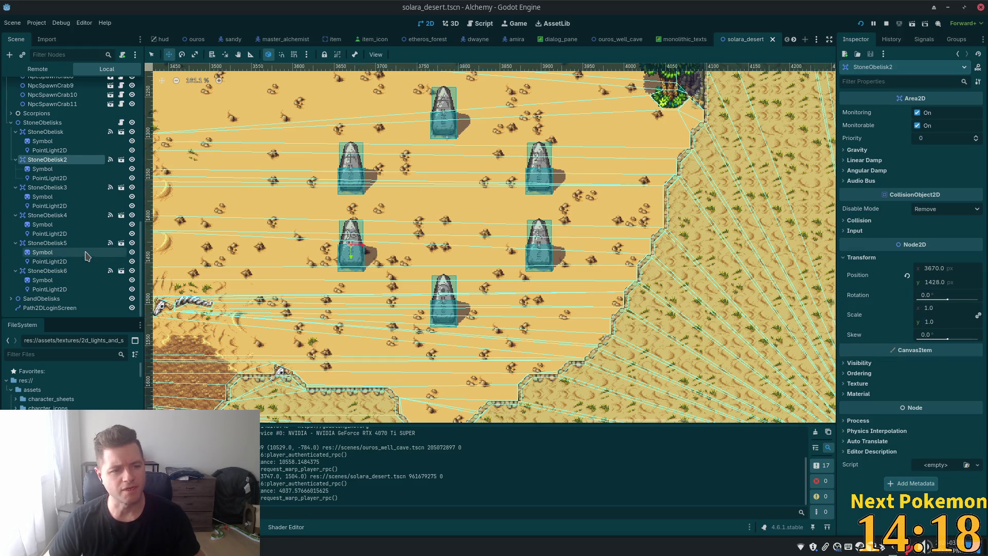
{"action": "left_click", "coordinate": [46, 189]}
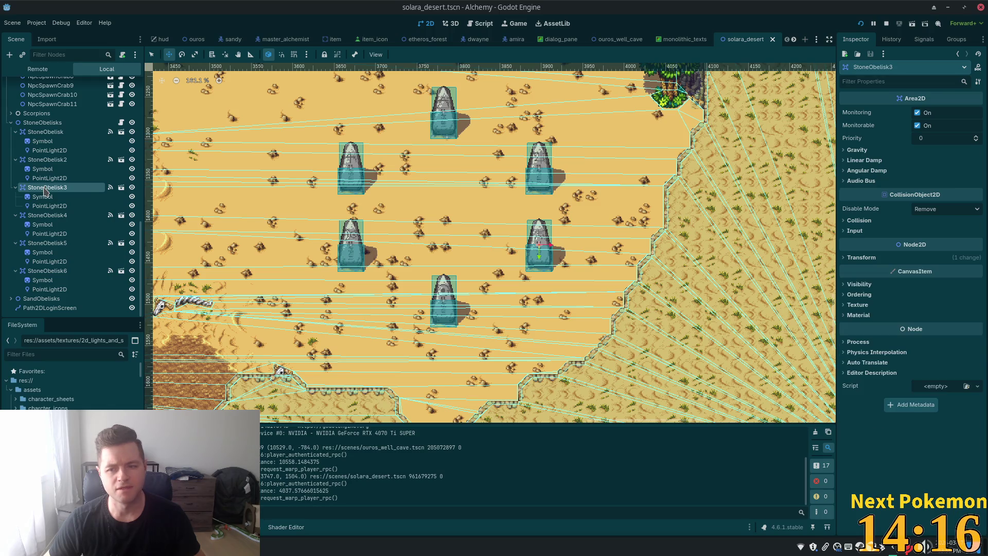
{"action": "left_click", "coordinate": [875, 259]}
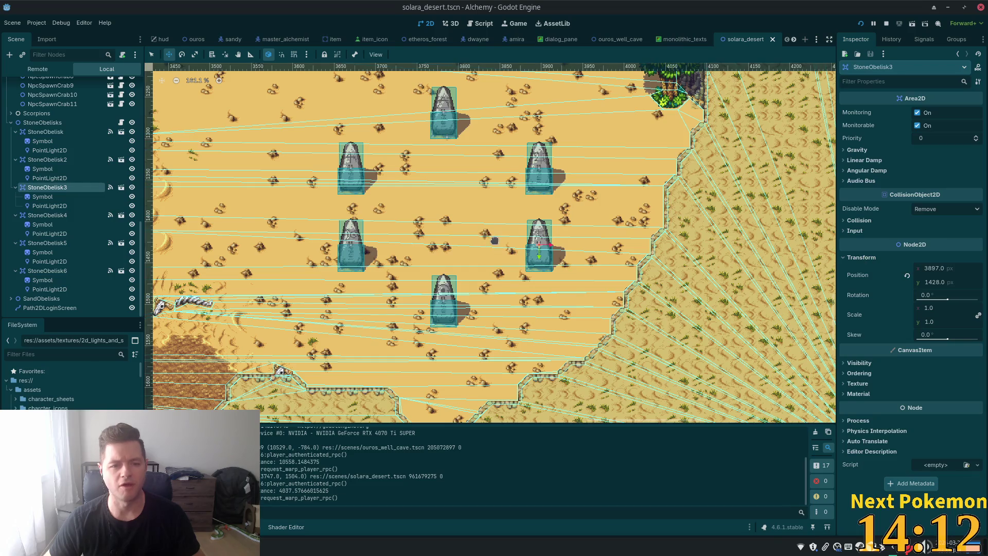
{"action": "scroll", "coordinate": [489, 237], "scroll_direction": "up", "scroll_amount": 3}
{"action": "left_click", "coordinate": [46, 206]}
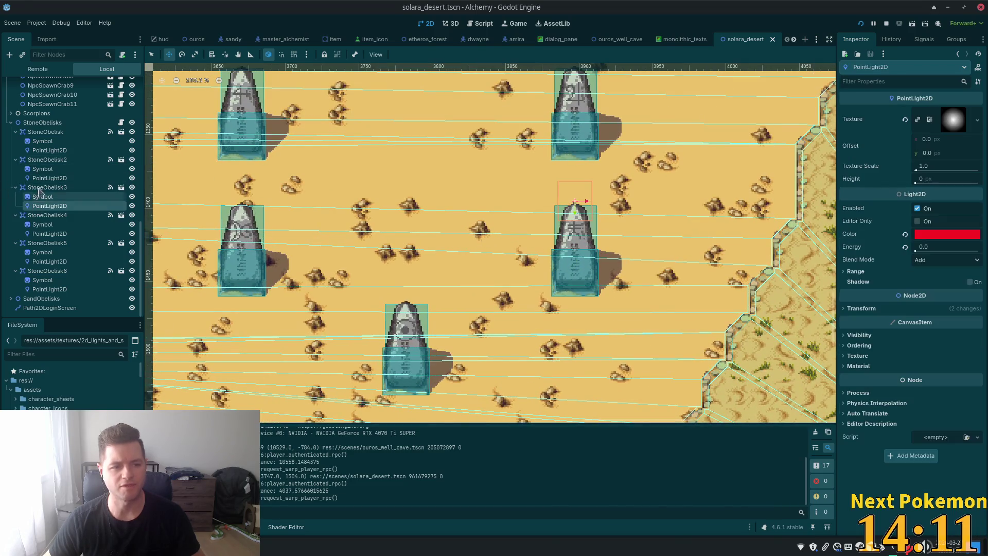
{"action": "left_click", "coordinate": [52, 160]}
{"action": "left_click", "coordinate": [50, 178]}
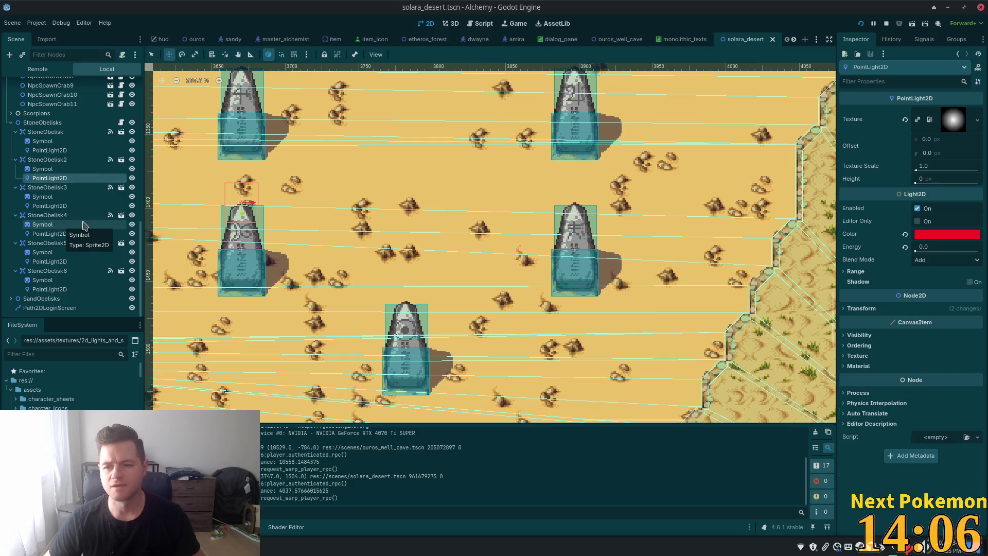
{"action": "left_click", "coordinate": [874, 308]}
{"action": "scroll", "coordinate": [243, 213], "scroll_direction": "up", "scroll_amount": 5}
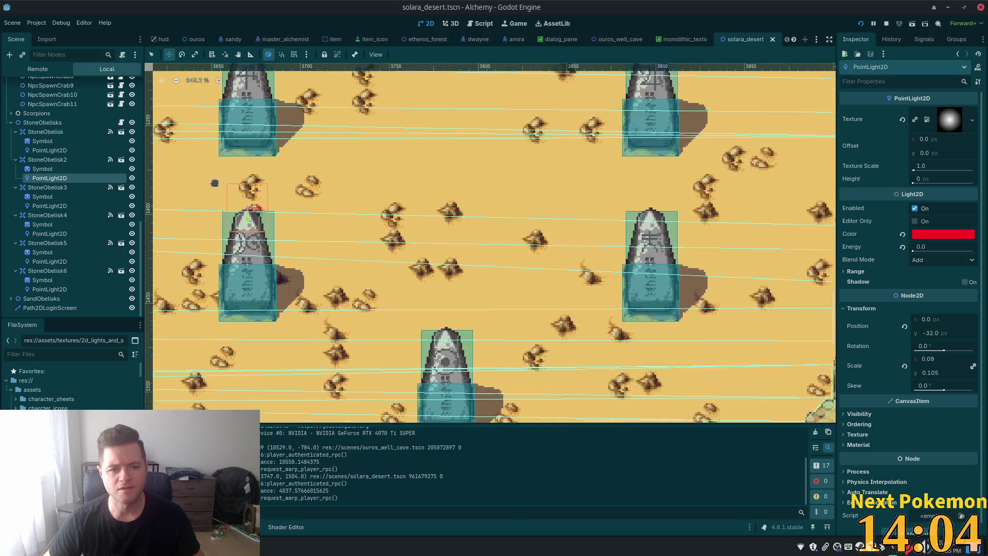
{"action": "scroll", "coordinate": [244, 212], "scroll_direction": "up", "scroll_amount": 2}
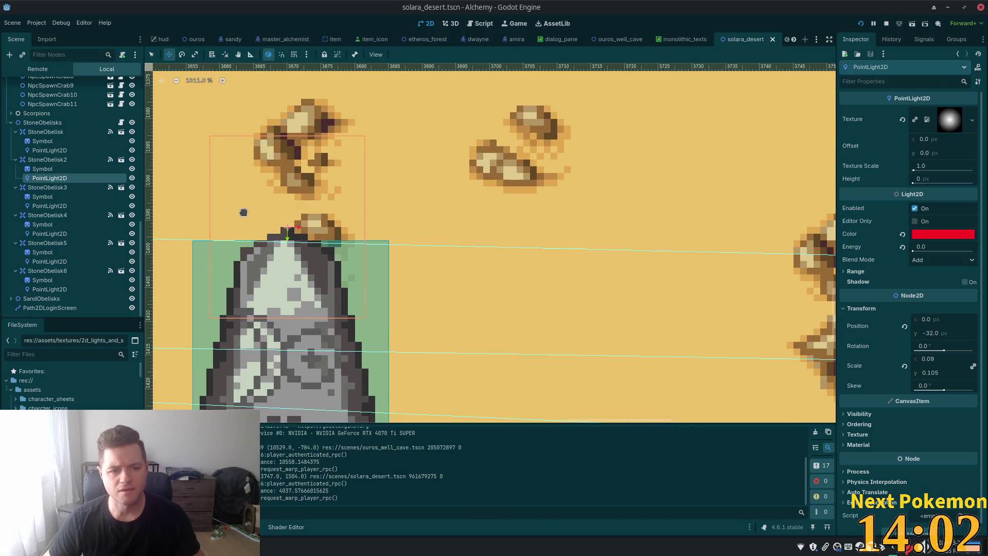
{"action": "scroll", "coordinate": [632, 258], "scroll_direction": "down", "scroll_amount": 5}
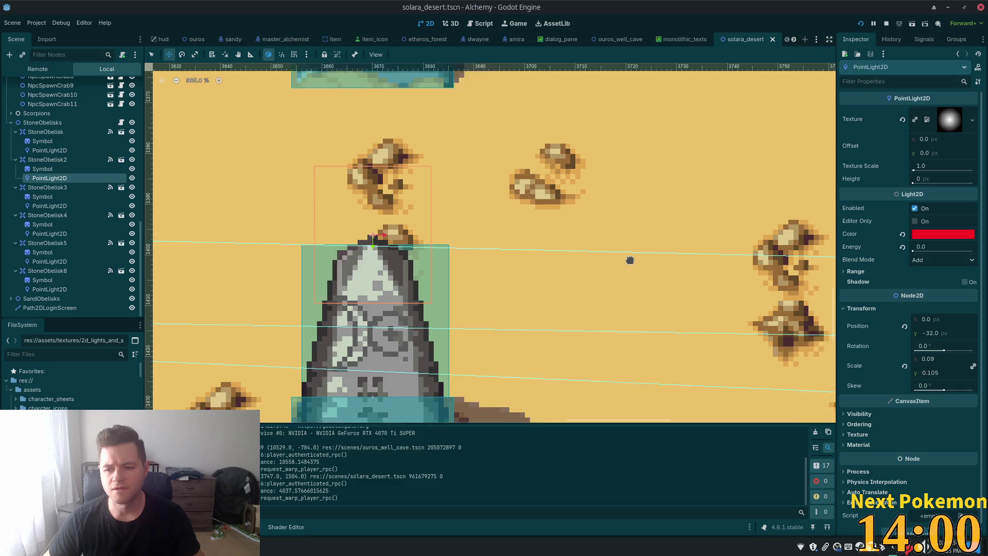
{"action": "mouse_move", "coordinate": [667, 221]}
{"action": "left_mouse_down"}
{"action": "mouse_move", "coordinate": [396, 191]}
{"action": "mouse_move", "coordinate": [268, 146]}
{"action": "mouse_move", "coordinate": [394, 188]}
{"action": "left_mouse_up"}
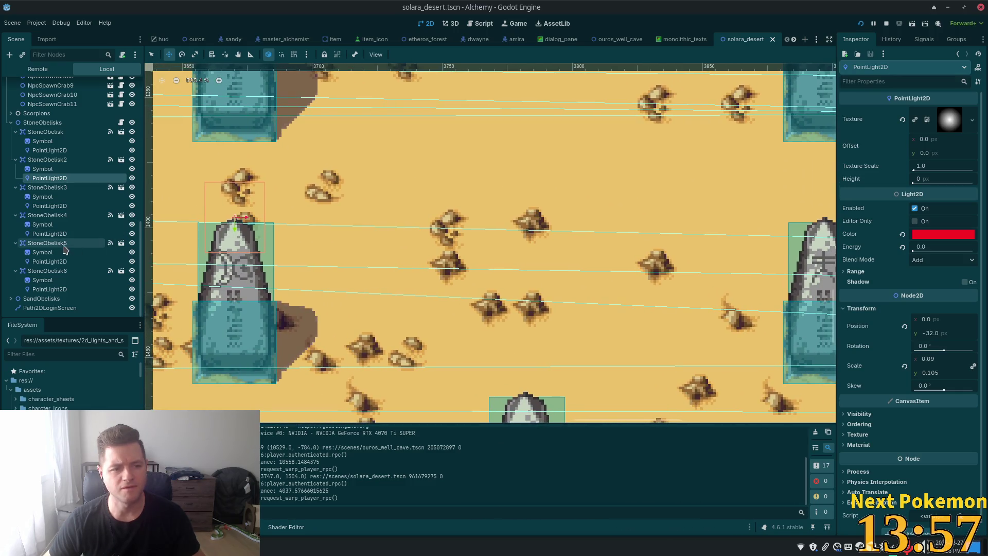
{"action": "left_click", "coordinate": [47, 206]}
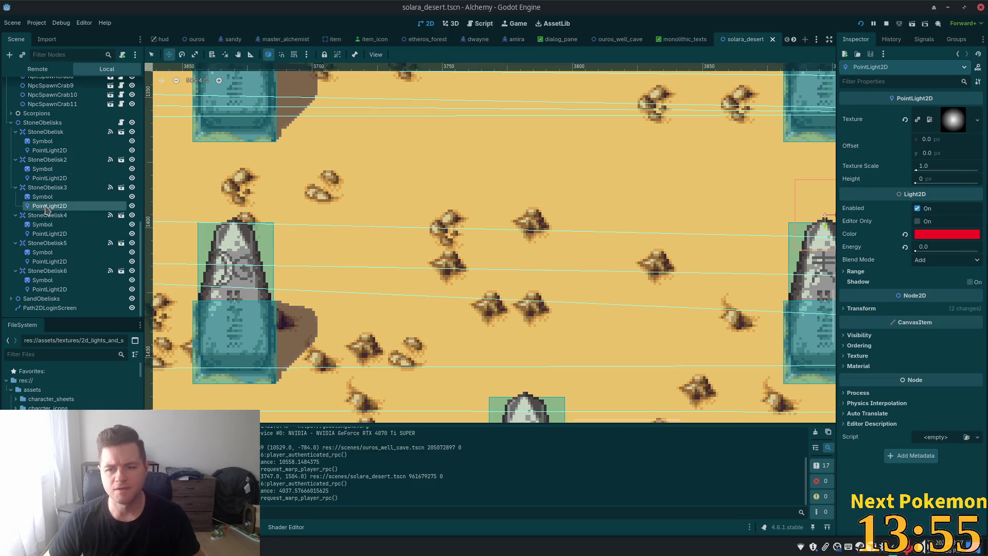
{"action": "key", "text": "Up"}
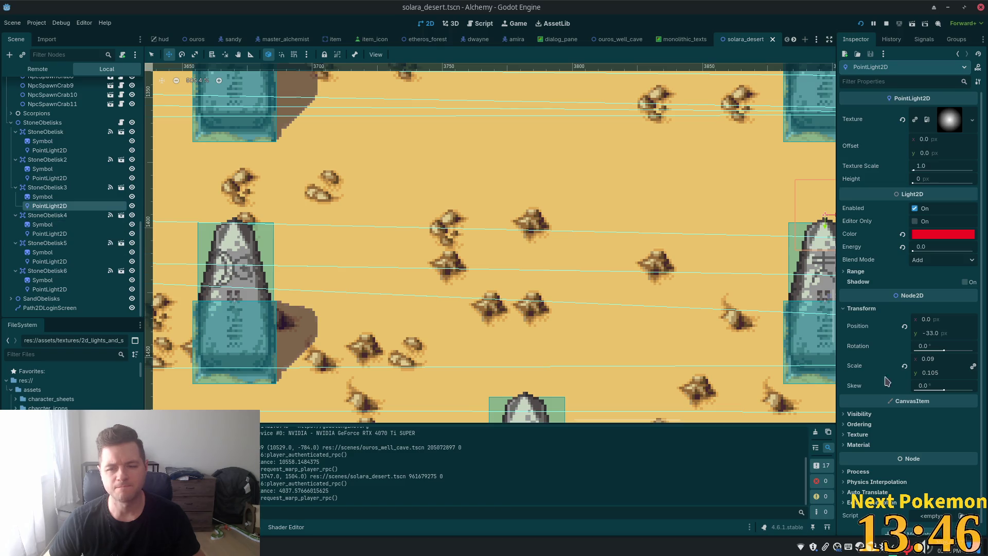
{"action": "left_click", "coordinate": [949, 335]}
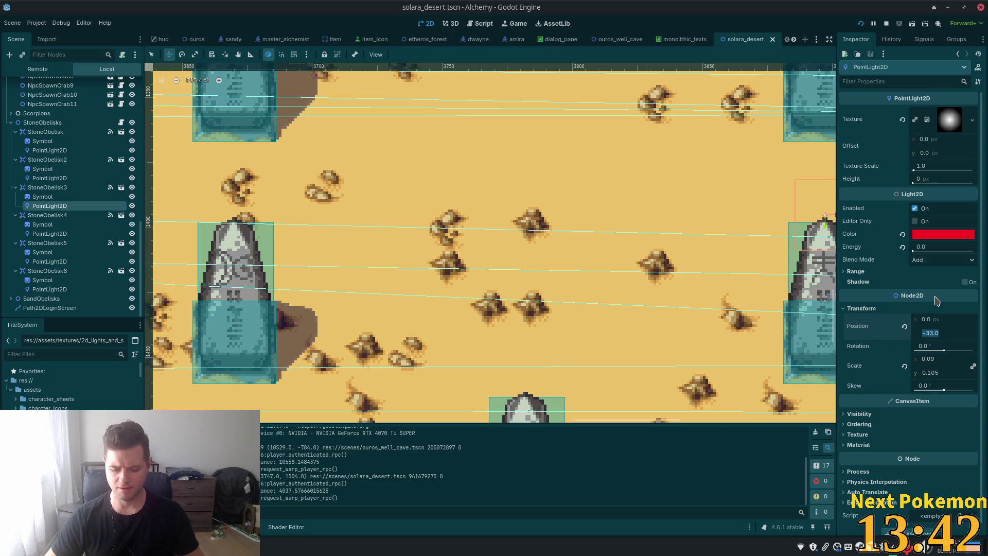
{"action": "type", "text": "-34"}
{"action": "key", "text": "Return"}
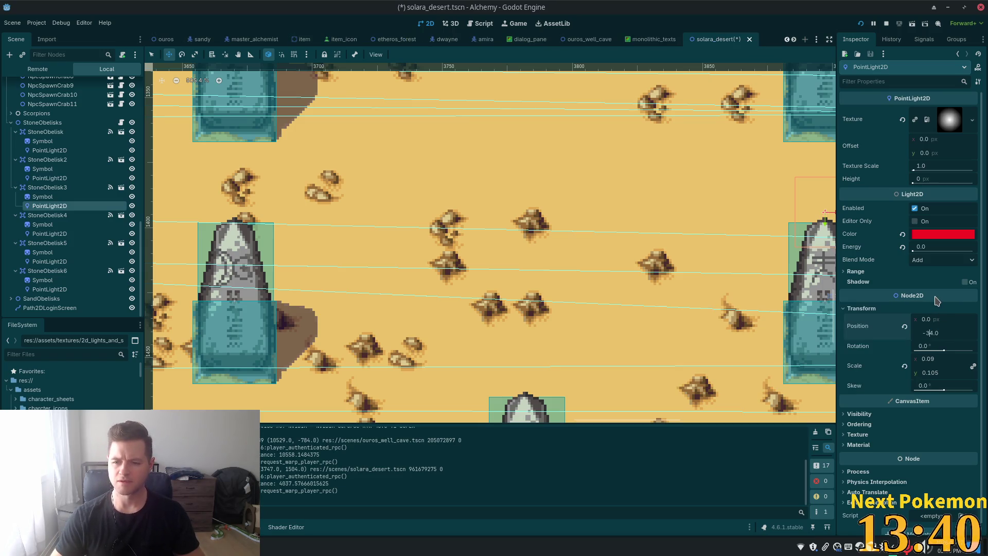
{"action": "key", "text": "BackSpace"}
{"action": "type", "text": "2"}
{"action": "key", "text": "Return"}
{"action": "key", "text": "ctrl+s"}
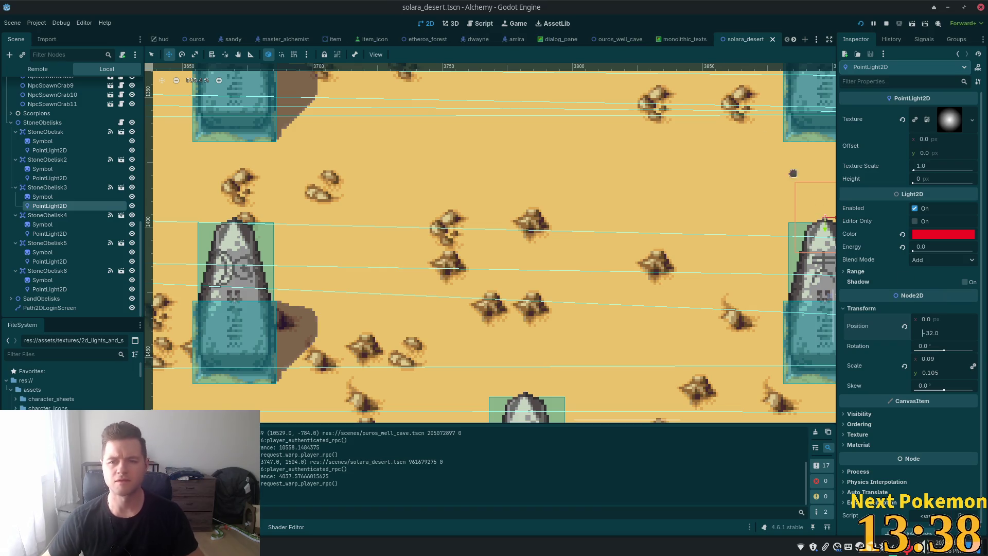
{"action": "left_click", "coordinate": [861, 23]}
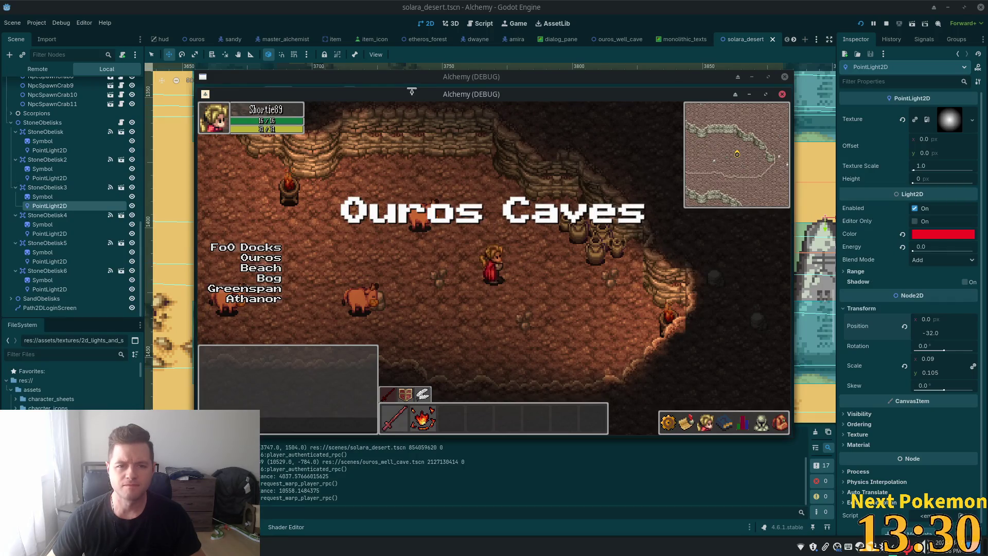
Move the cave game window aside, focus the Solara Desert window and walk toward the obelisks
{"action": "left_click_drag", "start_coordinate": [403, 94], "coordinate": [315, 182]}
{"action": "left_click", "coordinate": [675, 249]}
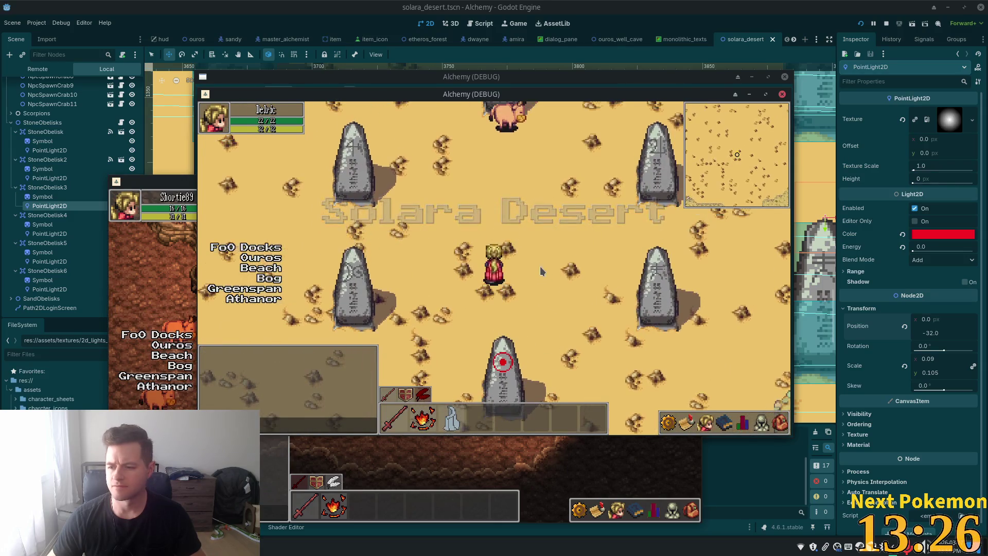
{"action": "left_click", "coordinate": [515, 206]}
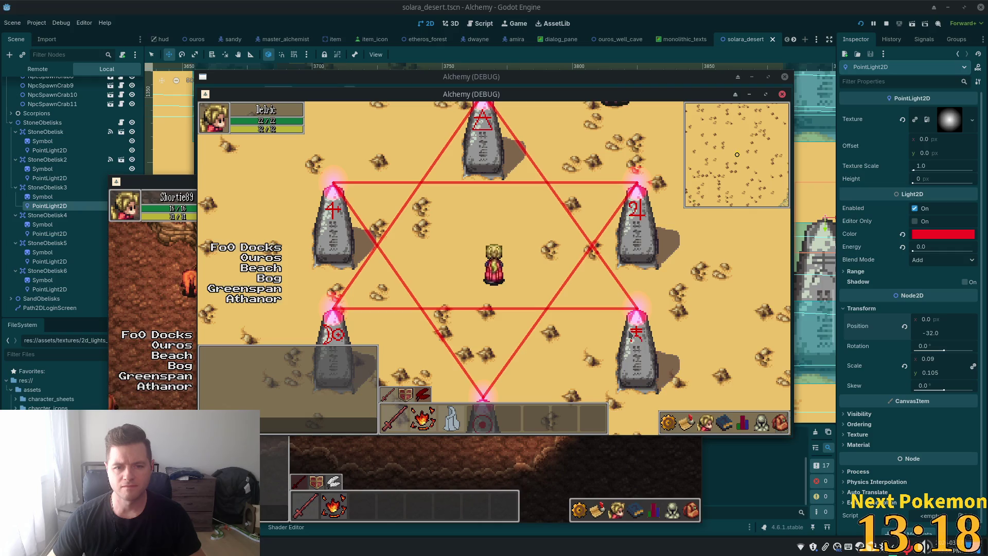
{"action": "left_click", "coordinate": [619, 332]}
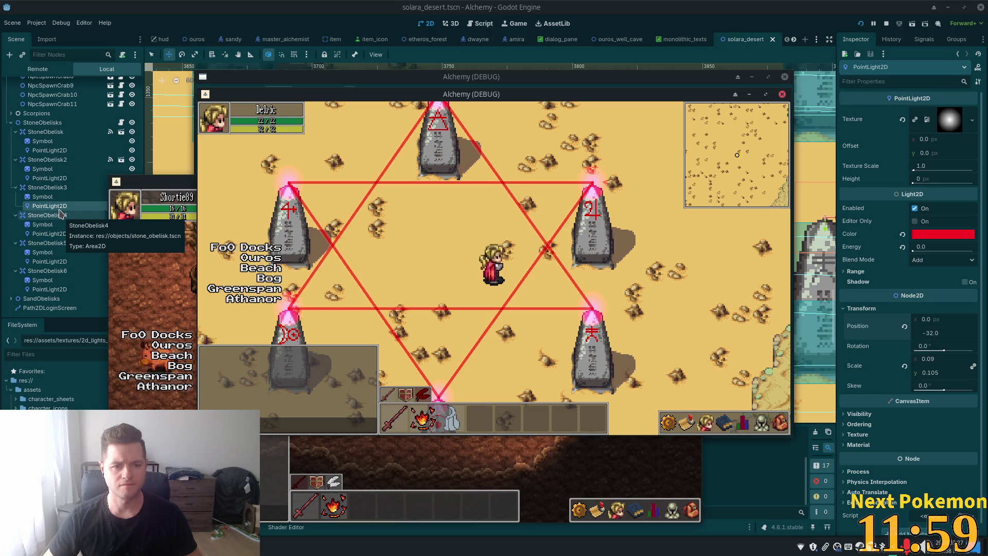
{"action": "left_click", "coordinate": [172, 7]}
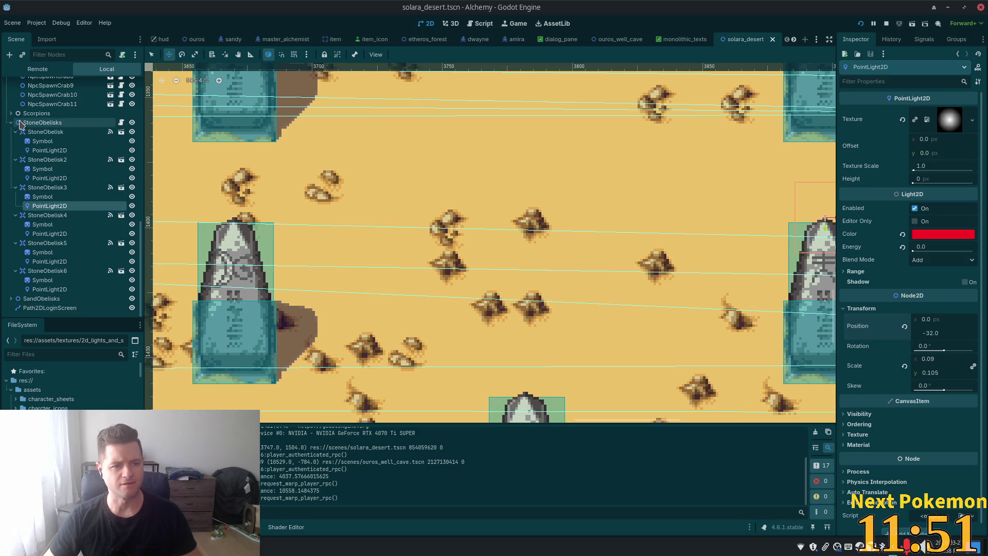
{"action": "left_click", "coordinate": [42, 123]}
{"action": "key", "text": "ctrl+a"}
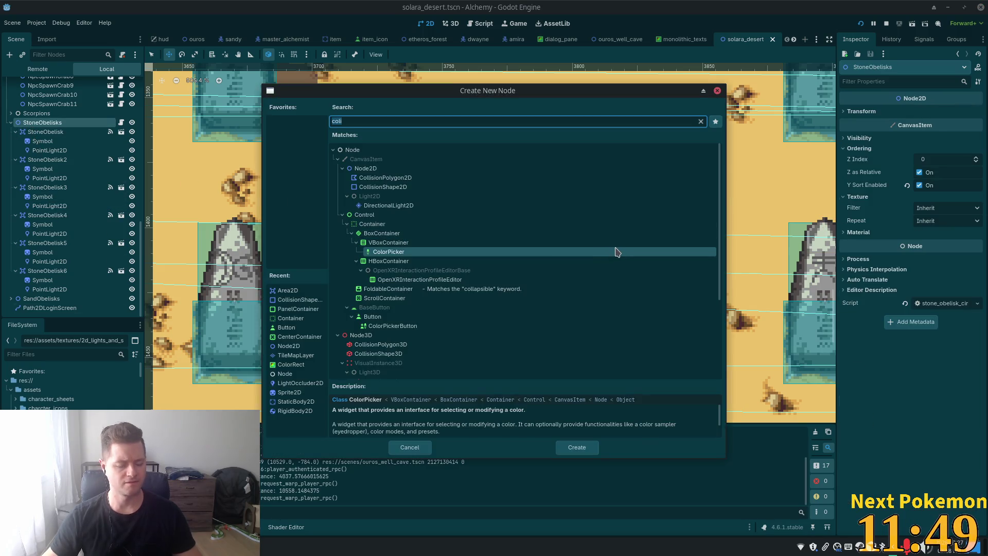
{"action": "type", "text": "circl"}
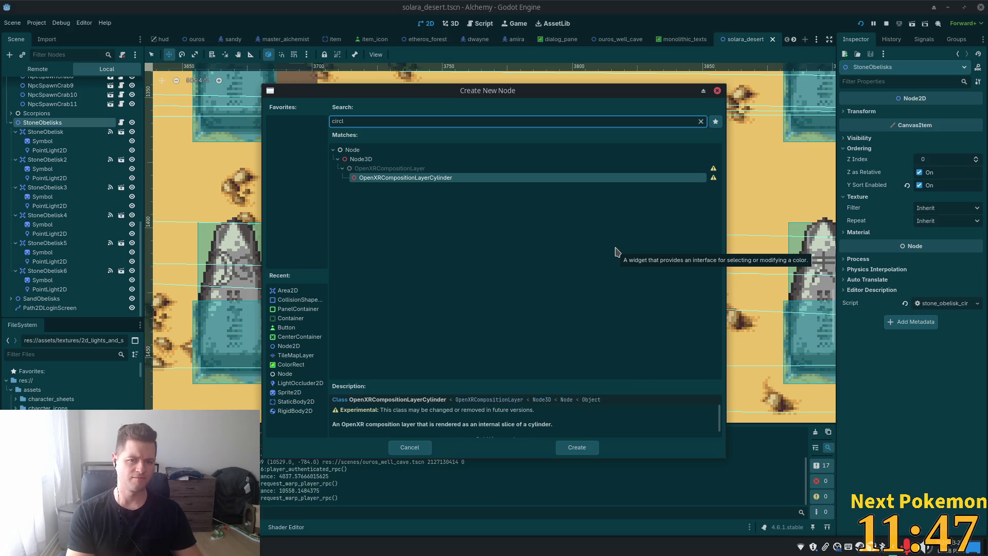
{"action": "key", "text": "BackSpace"}
{"action": "key", "text": "BackSpace"}
{"action": "key", "text": "BackSpace"}
{"action": "type", "text": "li"}
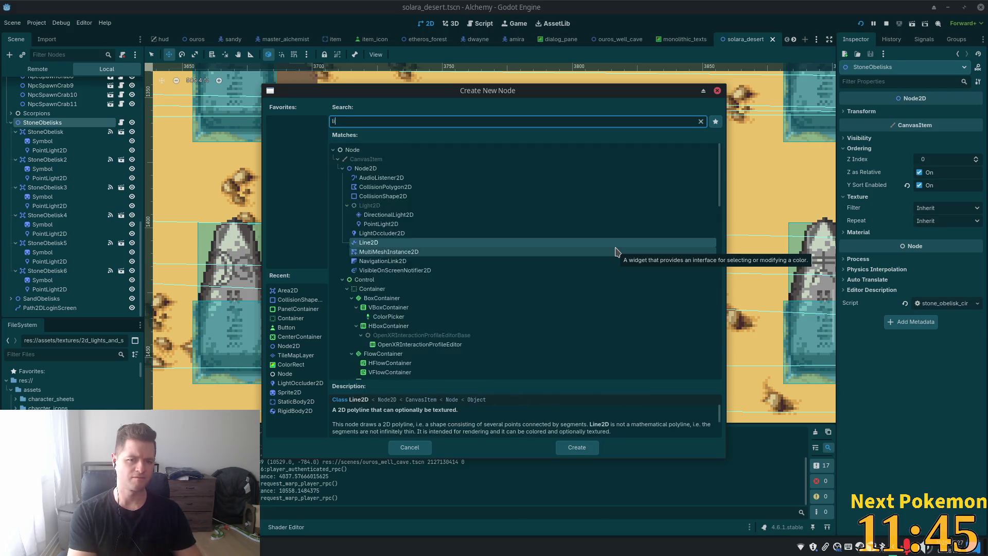
{"action": "type", "text": "ne"}
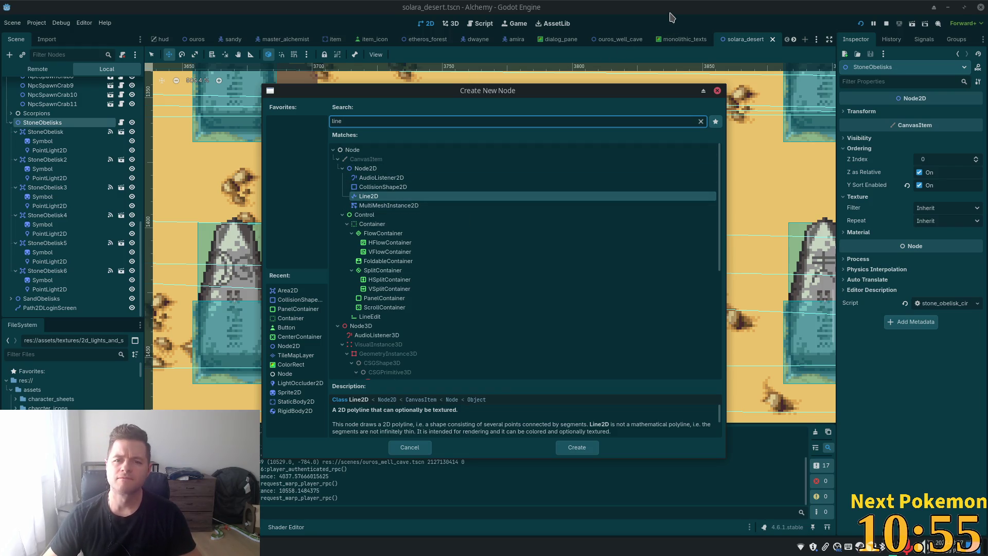
{"action": "left_click", "coordinate": [408, 448]}
Zoom the desert map out to see all six obelisks, then switch to stone_obelisk_circle.gd in Cursor
{"action": "scroll", "coordinate": [483, 218], "scroll_direction": "down", "scroll_amount": 5}
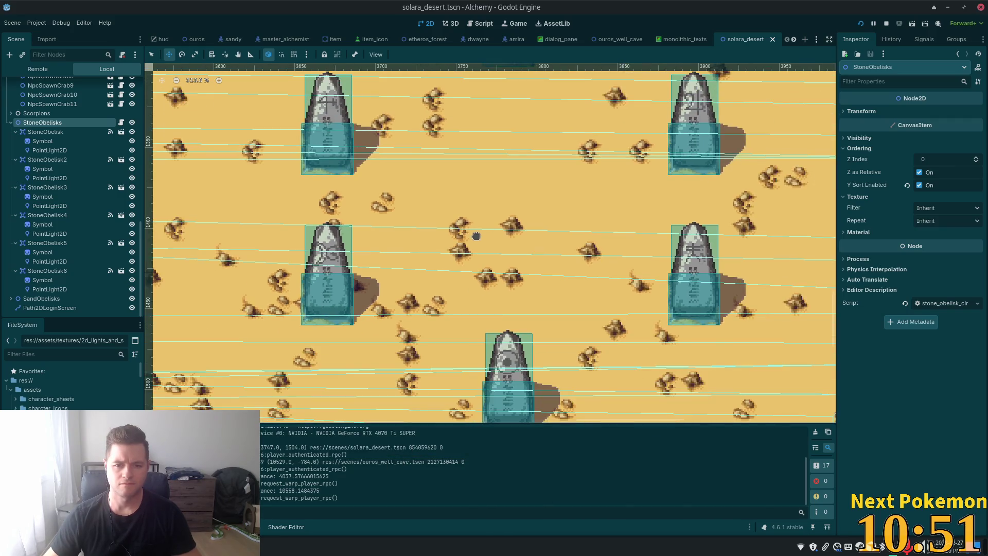
{"action": "scroll", "coordinate": [474, 238], "scroll_direction": "down", "scroll_amount": 3}
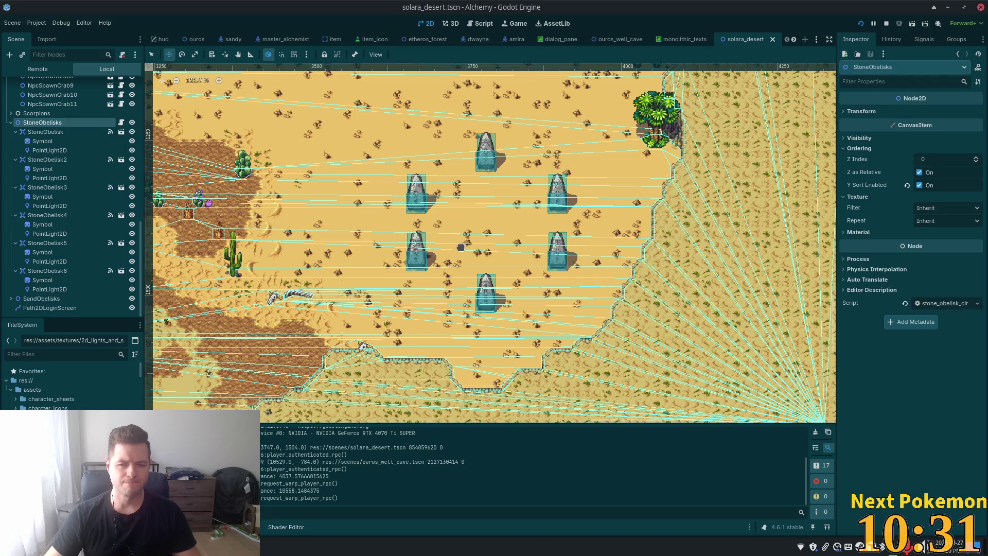
{"action": "key", "text": "alt+Tab"}
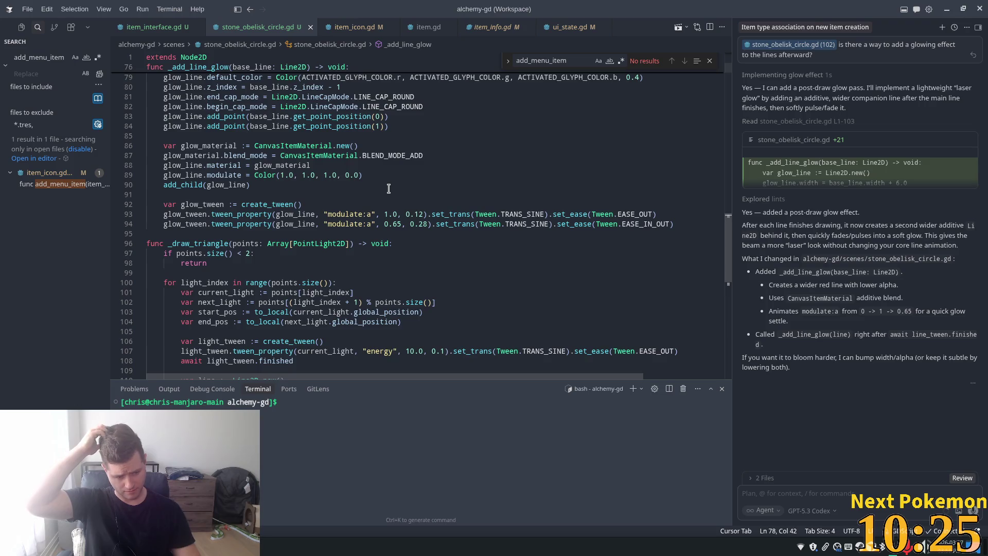
Add a _start_camera_shake() call at the top of _start_complete_animation and accept the suggested function
{"action": "scroll", "coordinate": [225, 173], "scroll_direction": "up", "scroll_amount": 5}
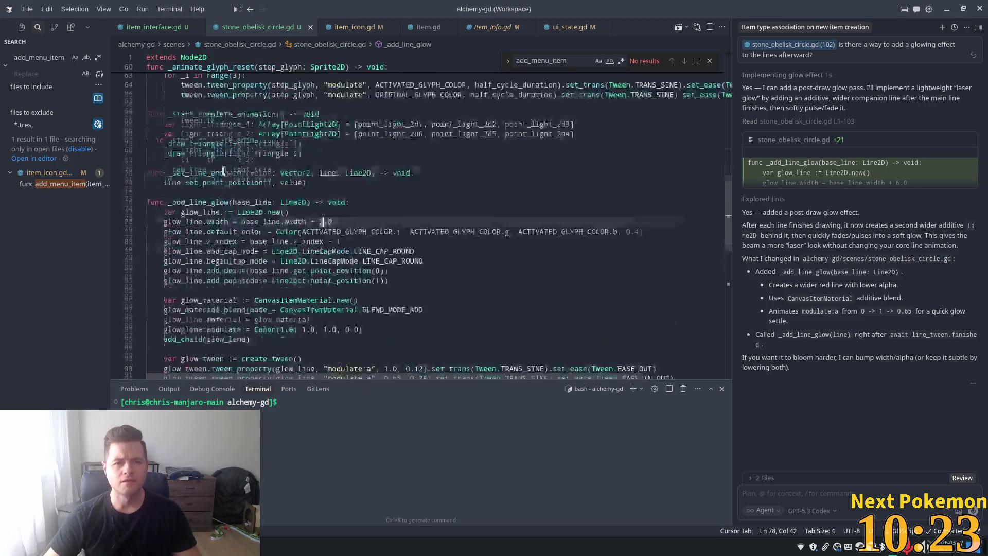
{"action": "scroll", "coordinate": [178, 285], "scroll_direction": "up", "scroll_amount": 3}
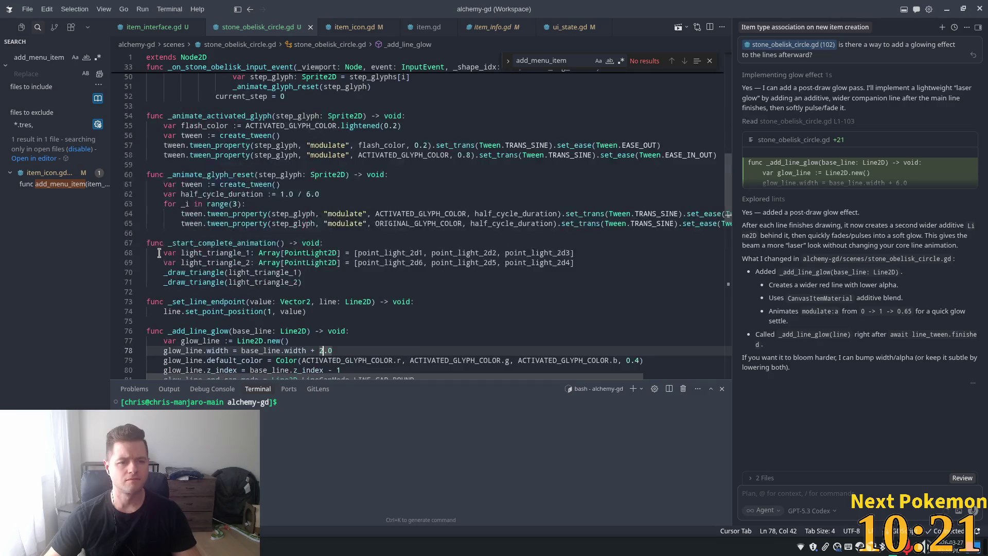
{"action": "left_click", "coordinate": [260, 253]}
{"action": "left_click", "coordinate": [248, 202]}
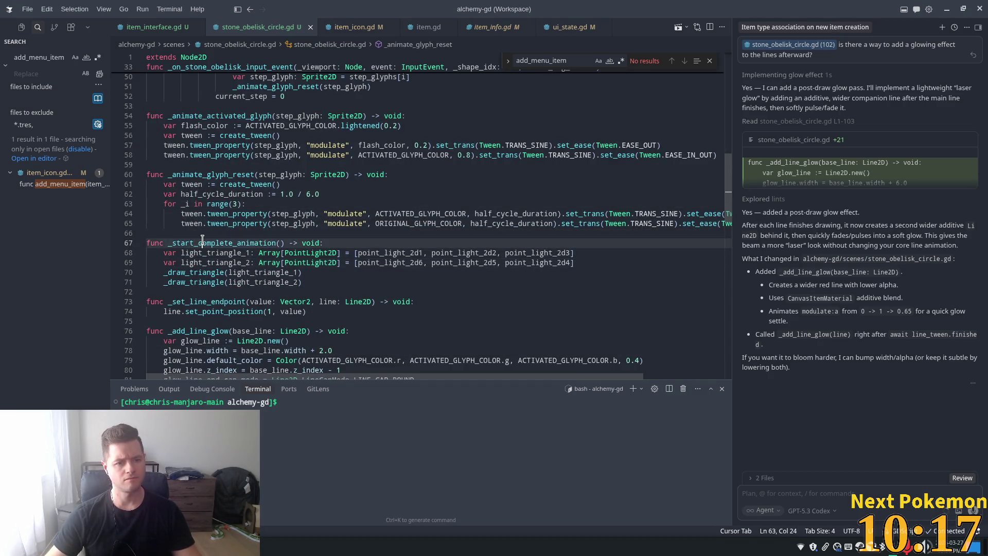
{"action": "double_click", "coordinate": [206, 243]}
{"action": "scroll", "coordinate": [304, 244], "scroll_direction": "up", "scroll_amount": 4}
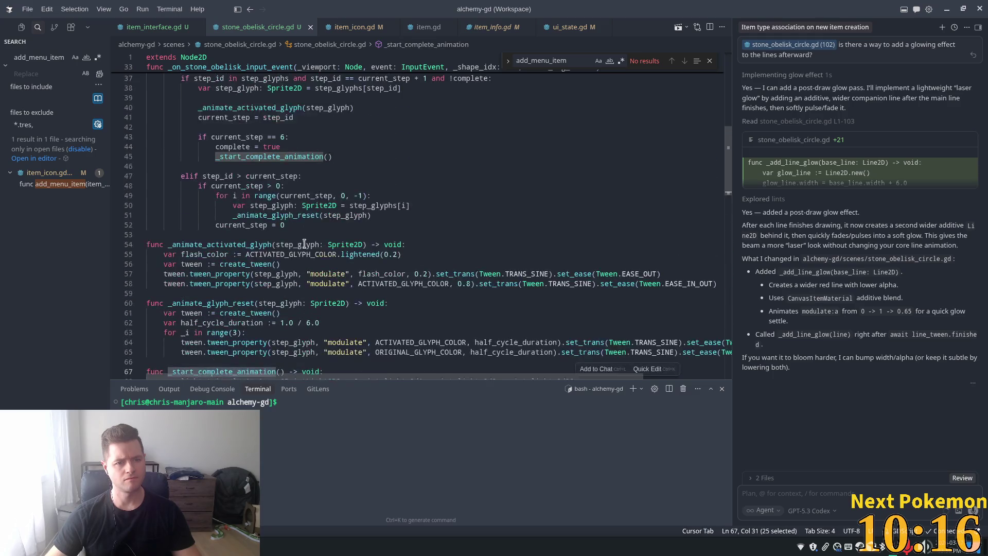
{"action": "left_click", "coordinate": [332, 150]}
{"action": "scroll", "coordinate": [296, 319], "scroll_direction": "down", "scroll_amount": 3}
{"action": "left_click", "coordinate": [324, 265]}
{"action": "key", "text": "Return"}
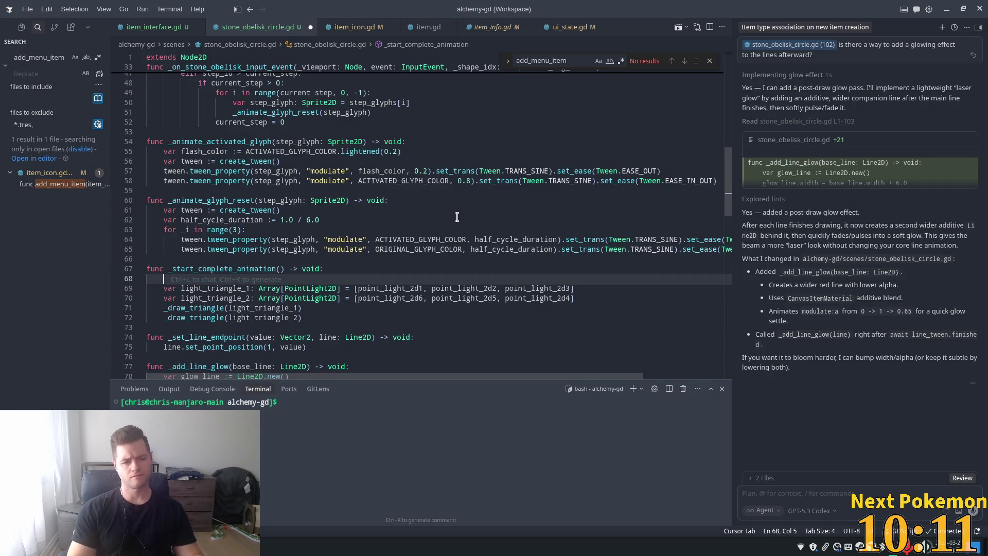
{"action": "type", "text": "_sta"}
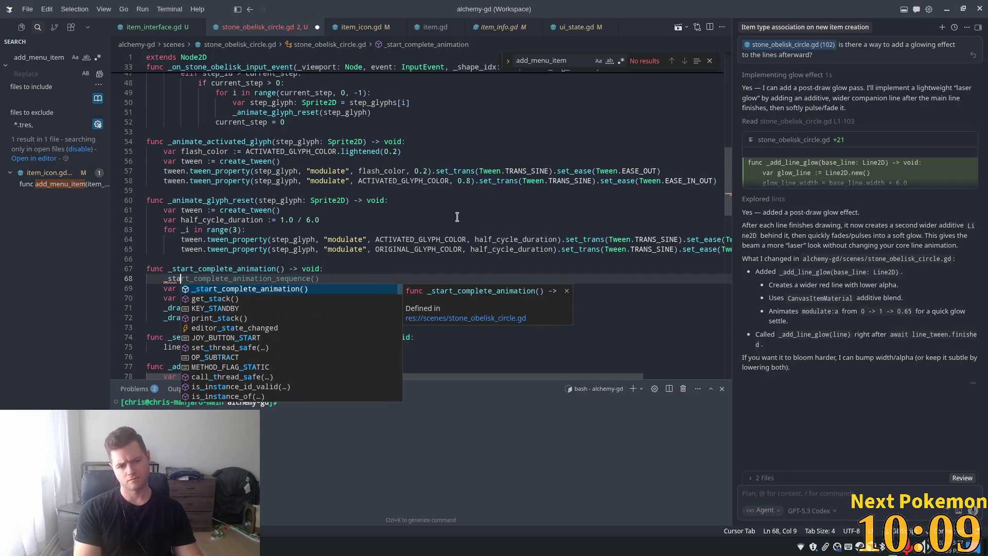
{"action": "type", "text": "rt_"}
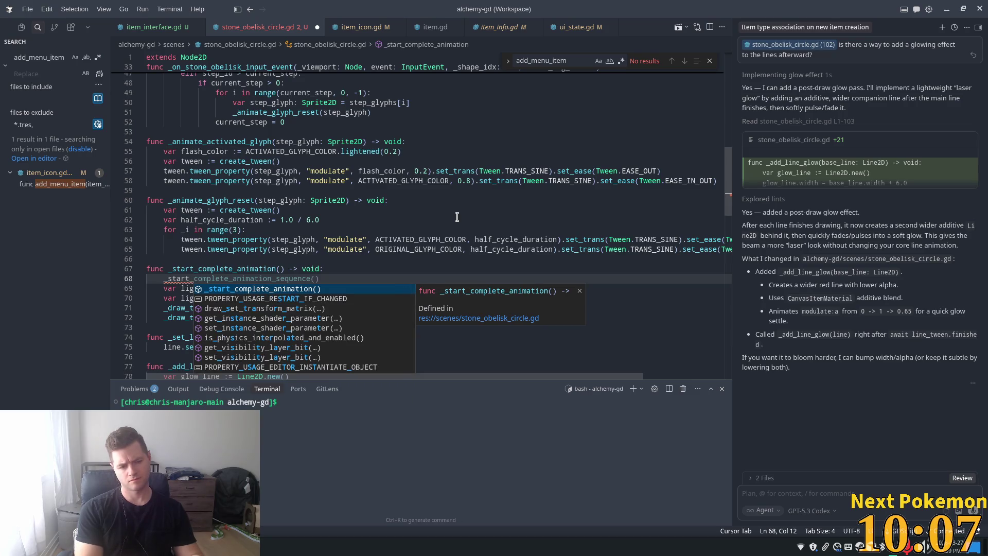
{"action": "type", "text": "camera_"}
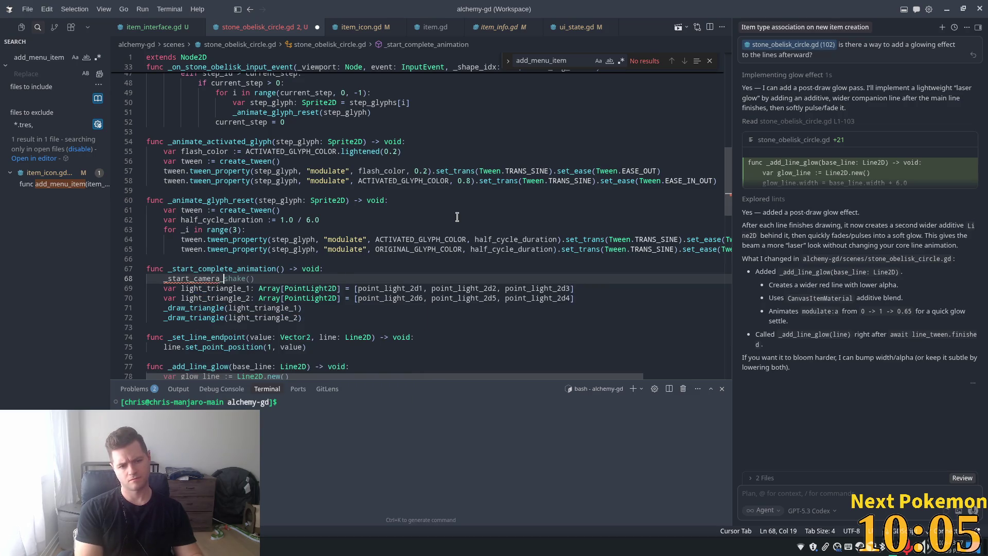
{"action": "key", "text": "Tab"}
{"action": "key", "text": "Tab"}
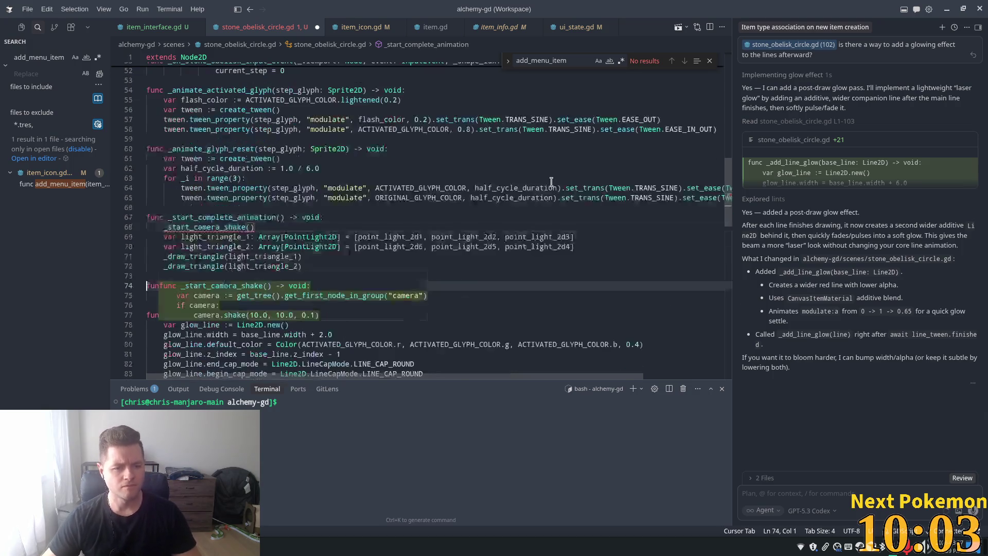
{"action": "key", "text": "Tab"}
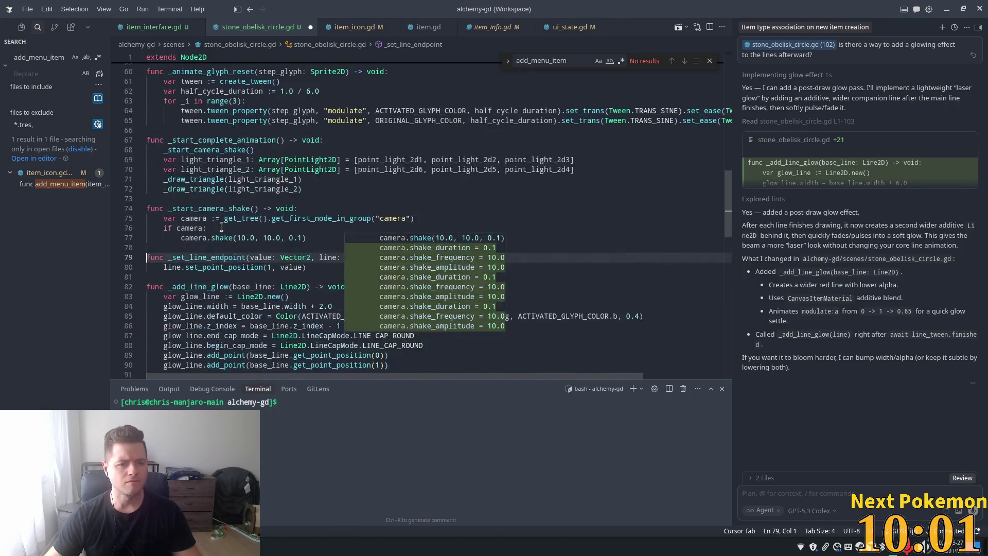
Look over the new function's camera group lookup, if camera check and camera.shake call
{"action": "left_click", "coordinate": [222, 228]}
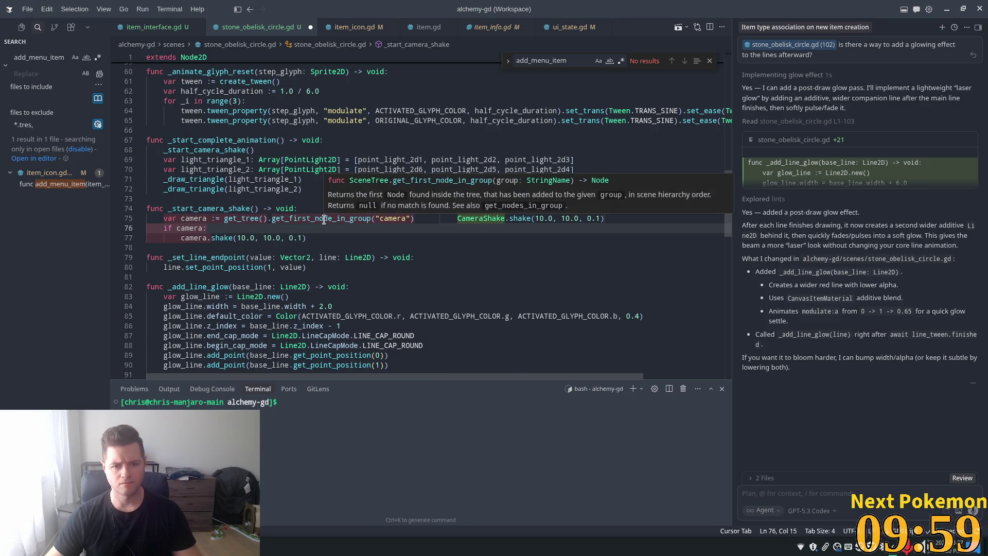
{"action": "left_click", "coordinate": [189, 228]}
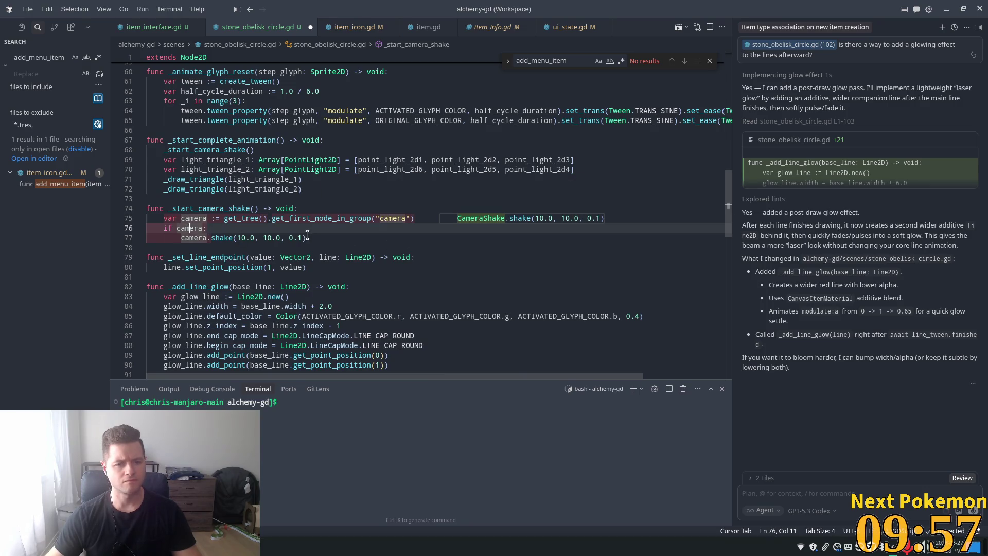
{"action": "left_click", "coordinate": [141, 228]}
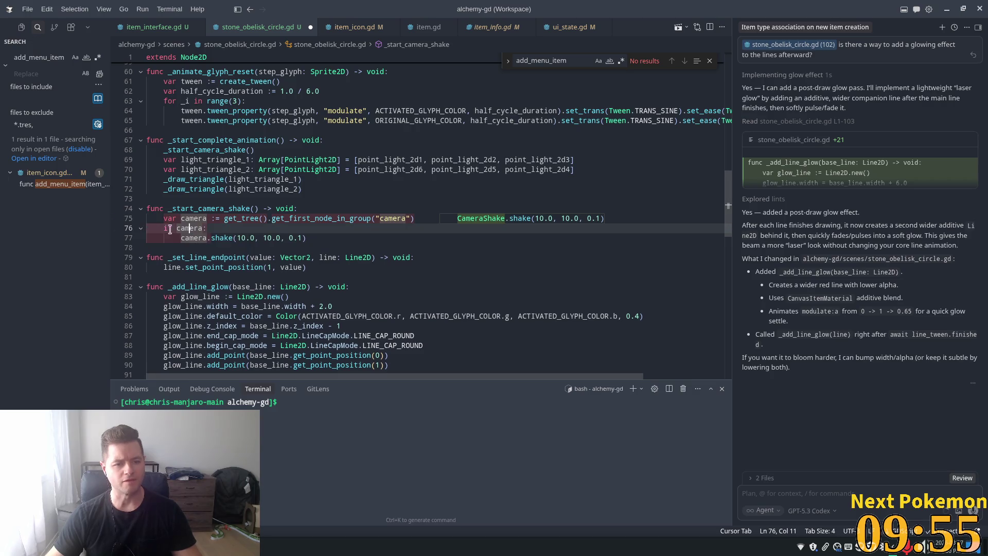
{"action": "left_click", "coordinate": [141, 228]}
{"action": "left_click", "coordinate": [219, 238]}
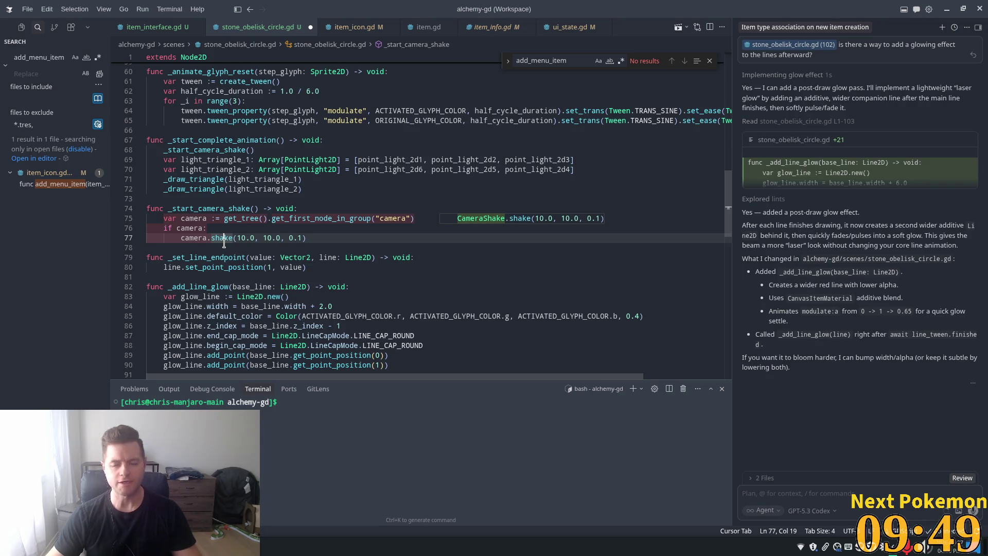
{"action": "double_click", "coordinate": [219, 238]}
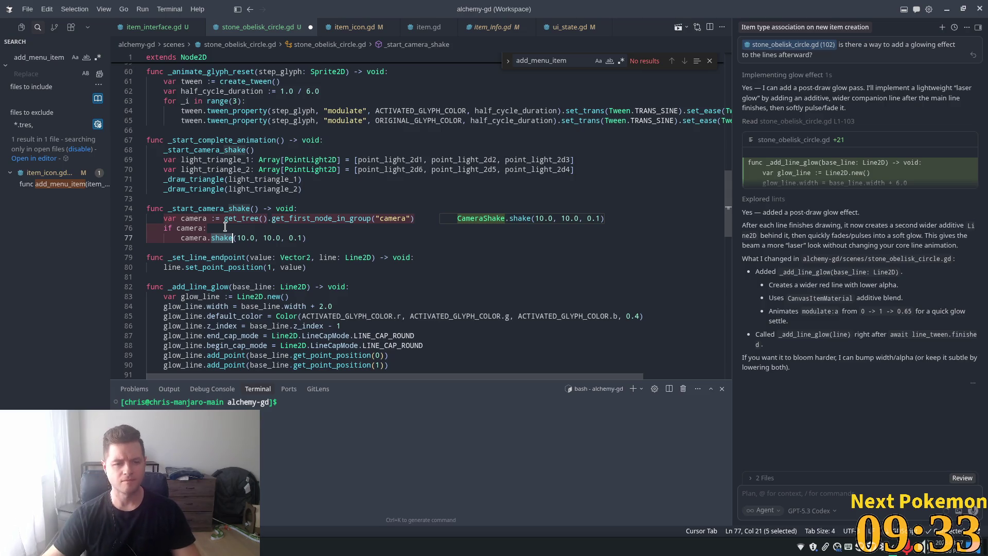
{"action": "left_click", "coordinate": [284, 219]}
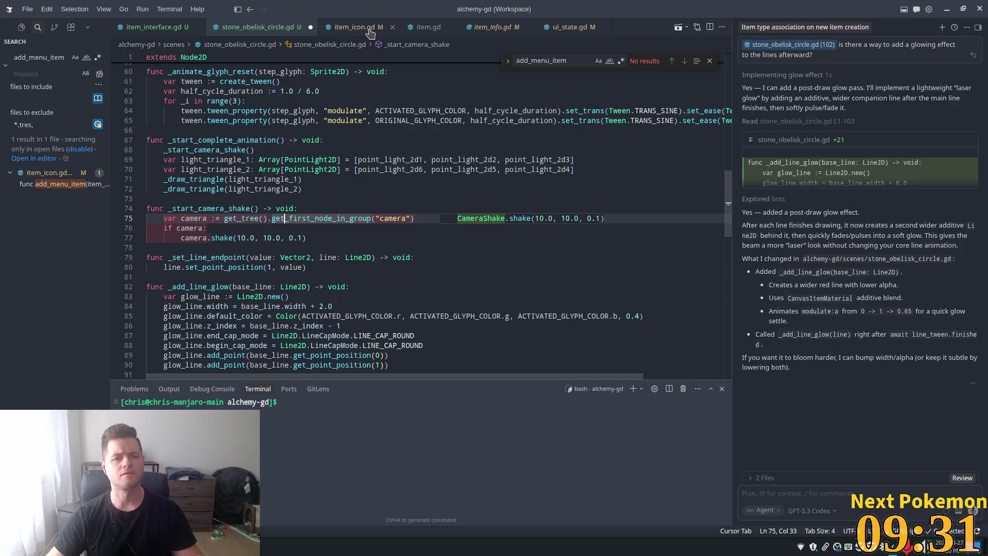
Open player.gd in Cursor, then search Godot's resources for 'player'
{"action": "key", "text": "ctrl+p"}
{"action": "type", "text": "player"}
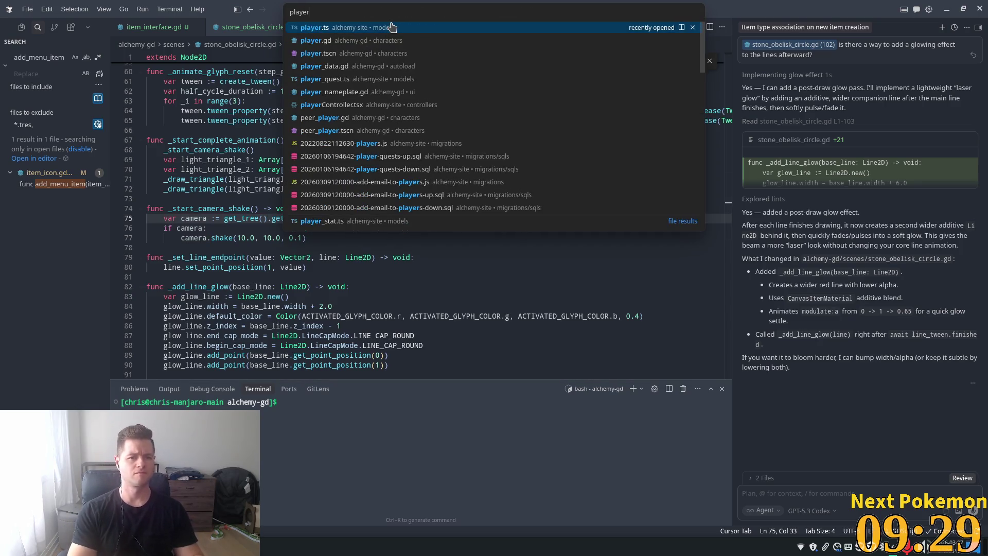
{"action": "key", "text": "Down"}
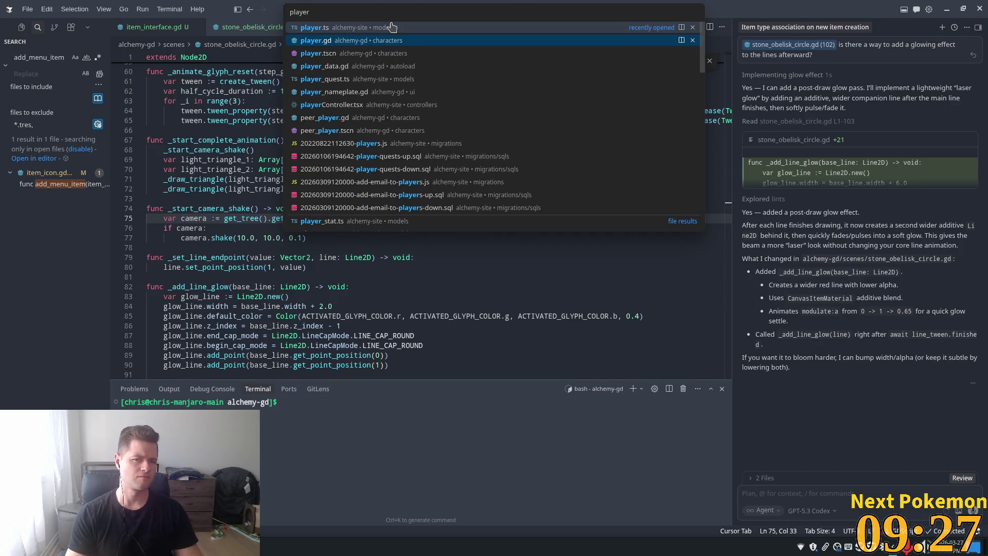
{"action": "key", "text": "Return"}
{"action": "key", "text": "alt+Tab"}
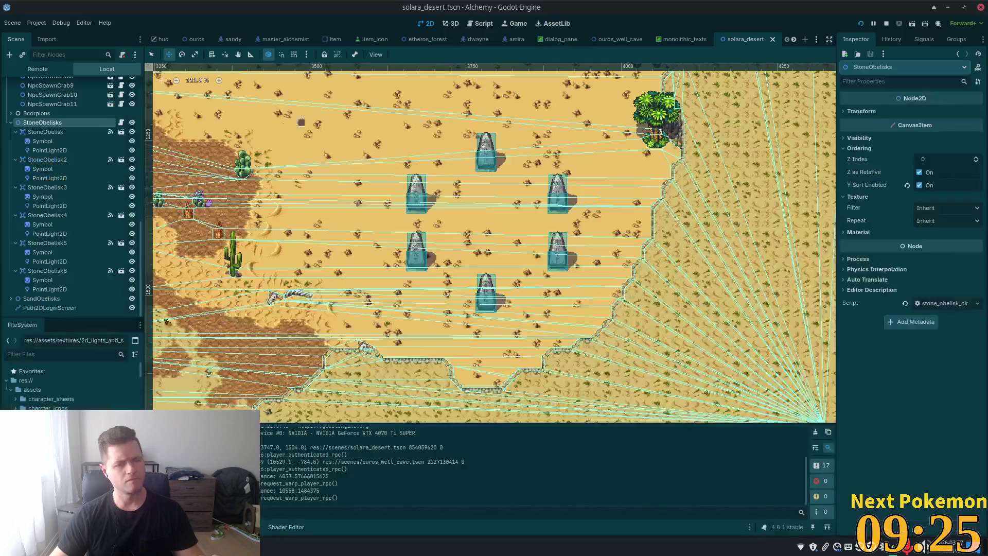
{"action": "key", "text": "shift+alt+o"}
Open player.tscn and select its Camera2D and Player nodes in the Scene tree
{"action": "type", "text": "player"}
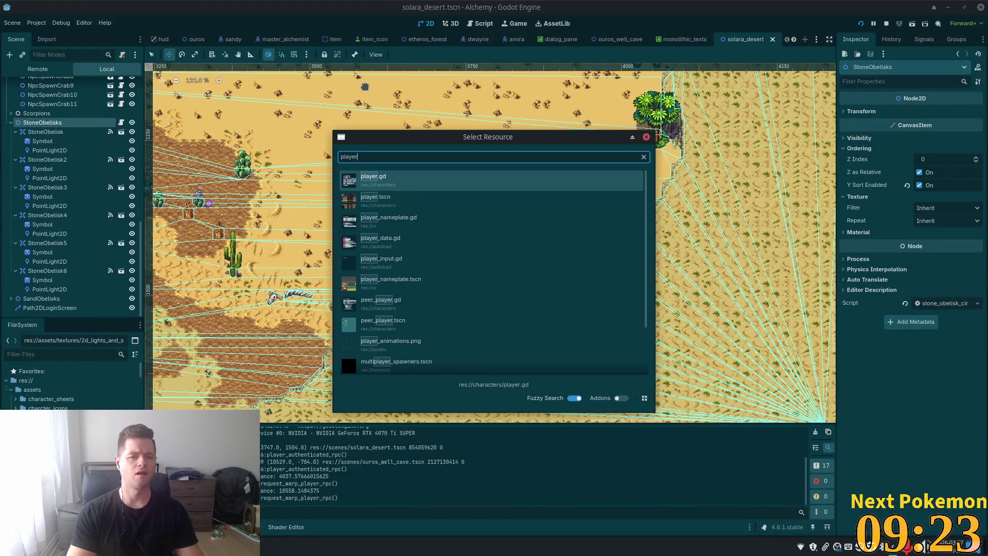
{"action": "key", "text": "Down"}
{"action": "key", "text": "Return"}
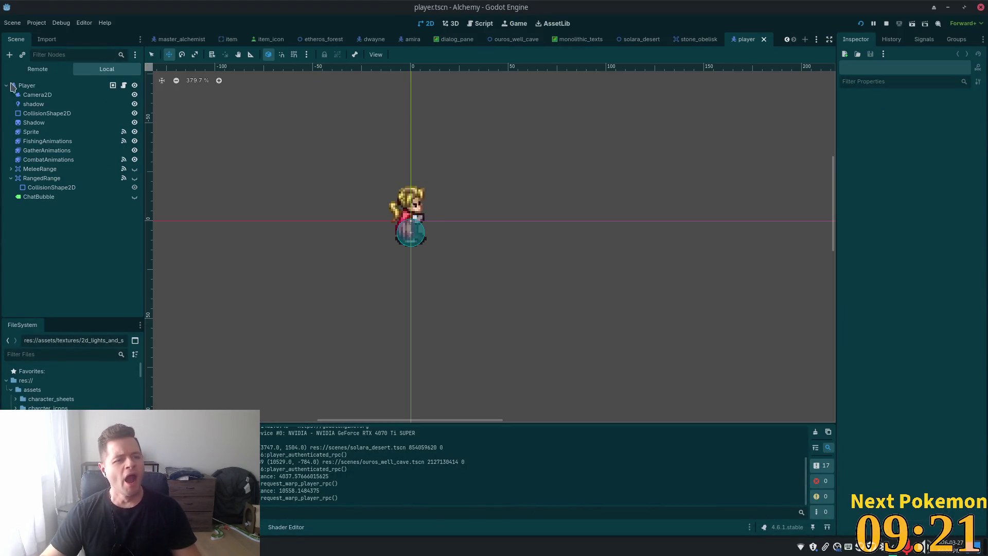
{"action": "left_click", "coordinate": [37, 94]}
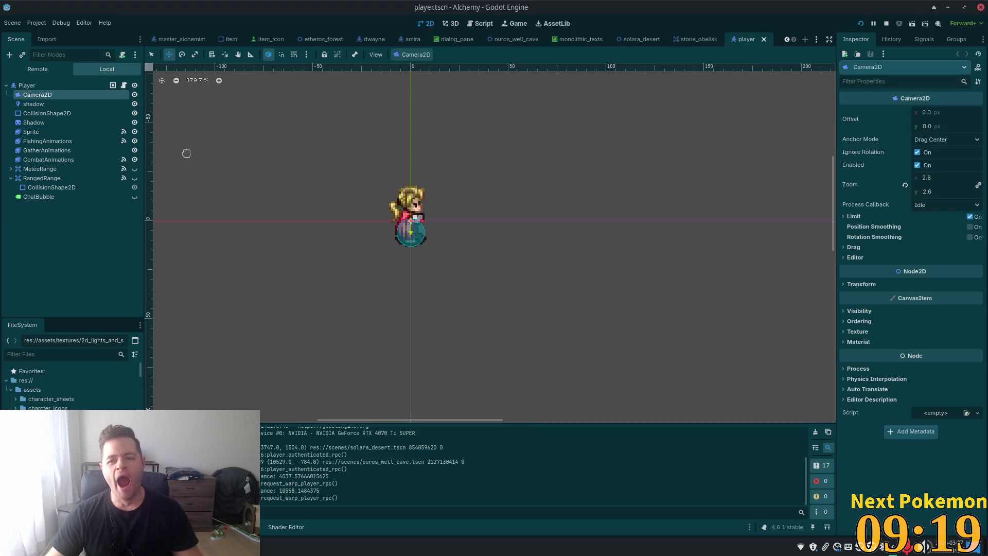
{"action": "left_click", "coordinate": [35, 89]}
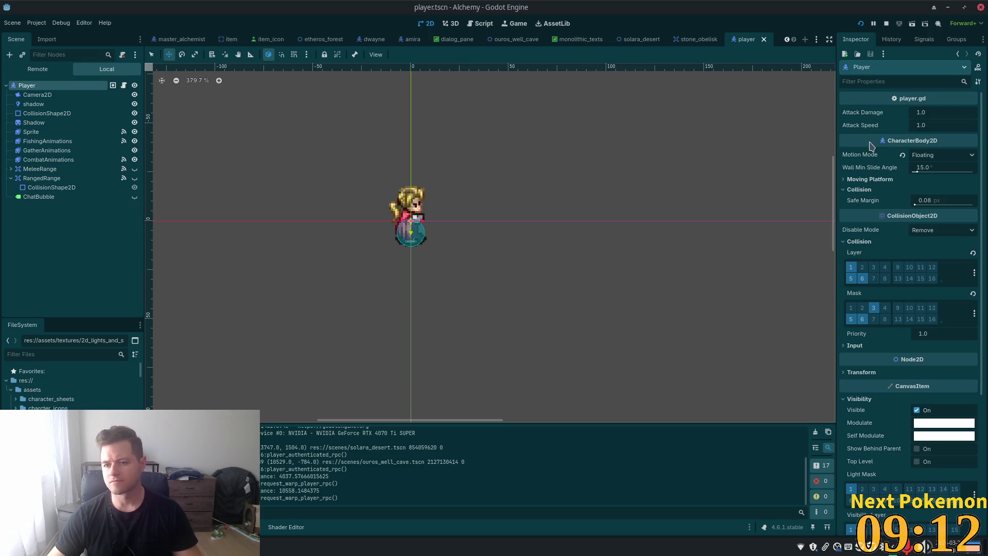
Review the collision and Moving Platform settings, check Camera2D, and open player.gd
{"action": "left_click", "coordinate": [845, 189]}
{"action": "left_click", "coordinate": [844, 180]}
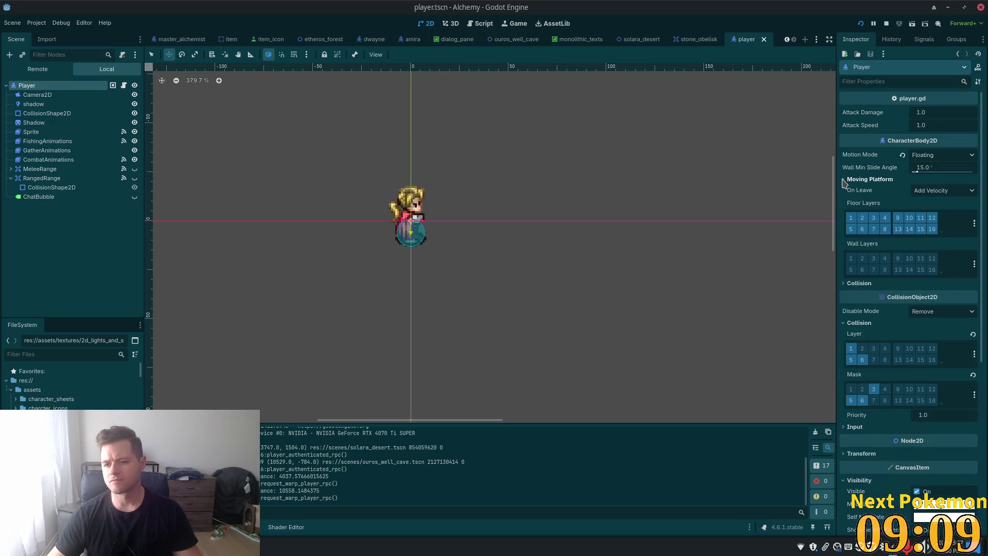
{"action": "left_click", "coordinate": [844, 180]}
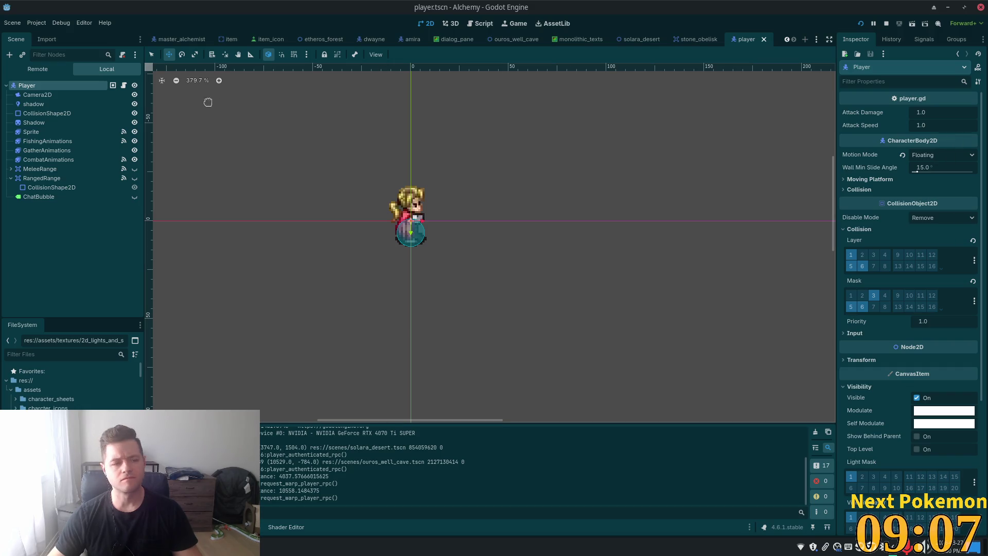
{"action": "left_click", "coordinate": [55, 97]}
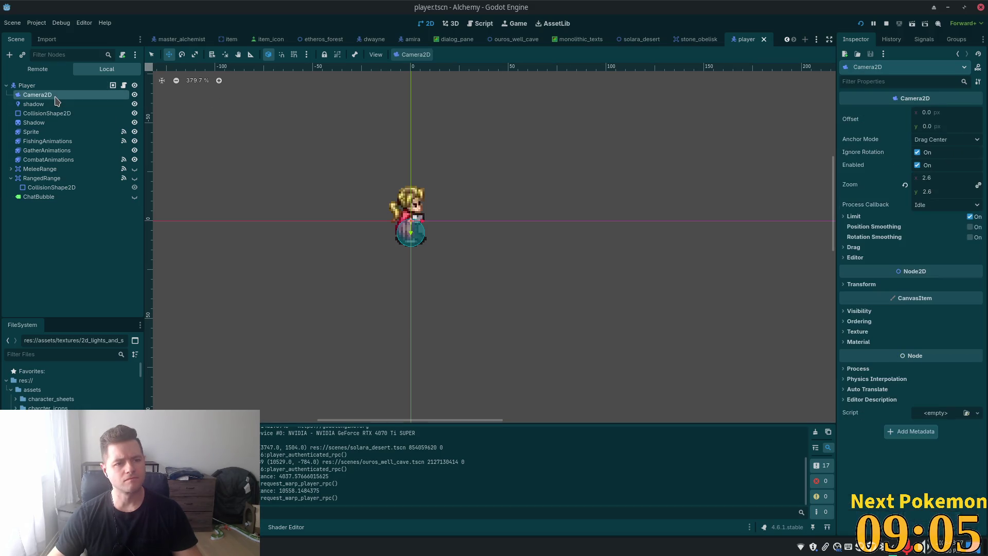
{"action": "left_click", "coordinate": [134, 86]}
{"action": "left_click", "coordinate": [134, 86]}
{"action": "left_click", "coordinate": [124, 85]}
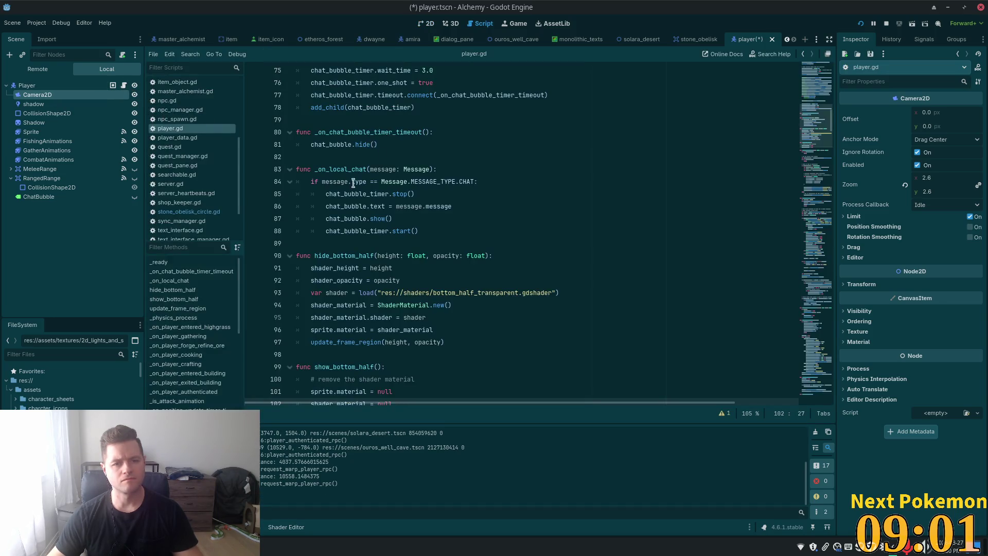
Highlight player_object on line 42 of player.gd, then bring up stone_obelisk_circle.gd in Cursor
{"action": "scroll", "coordinate": [809, 119], "scroll_direction": "up", "scroll_amount": 4}
{"action": "scroll", "coordinate": [810, 120], "scroll_direction": "up", "scroll_amount": 15}
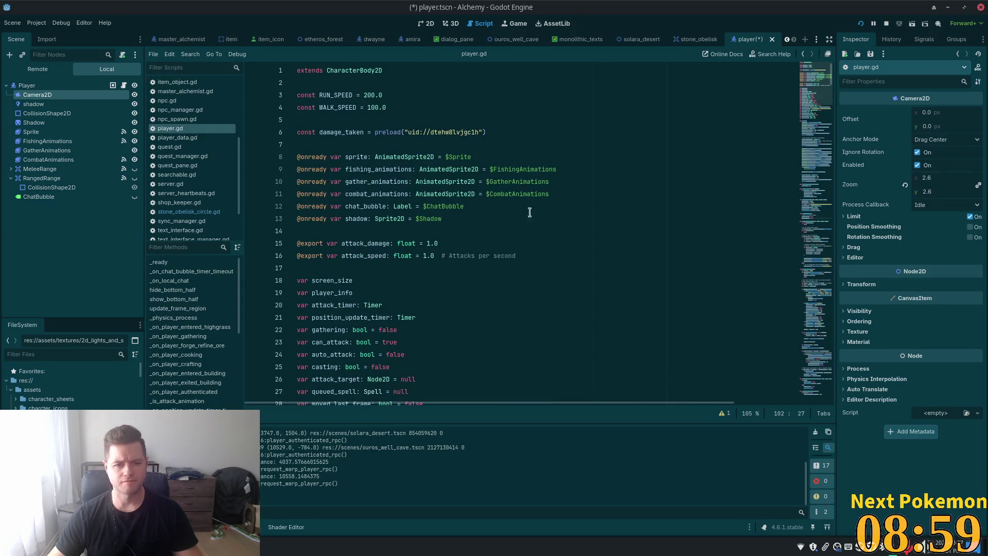
{"action": "scroll", "coordinate": [492, 227], "scroll_direction": "down", "scroll_amount": 5}
{"action": "scroll", "coordinate": [491, 229], "scroll_direction": "down", "scroll_amount": 4}
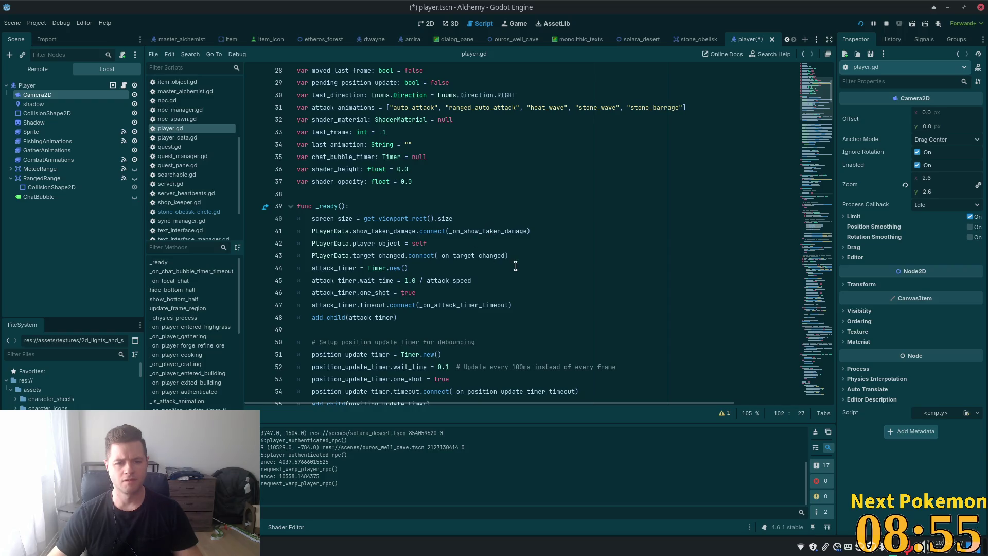
{"action": "double_click", "coordinate": [357, 242]}
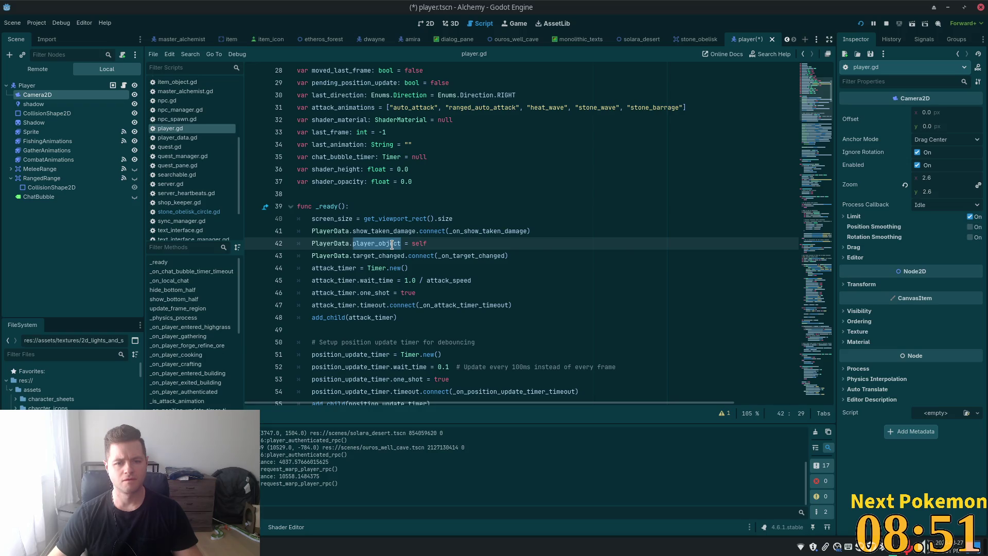
{"action": "mouse_move", "coordinate": [392, 244]}
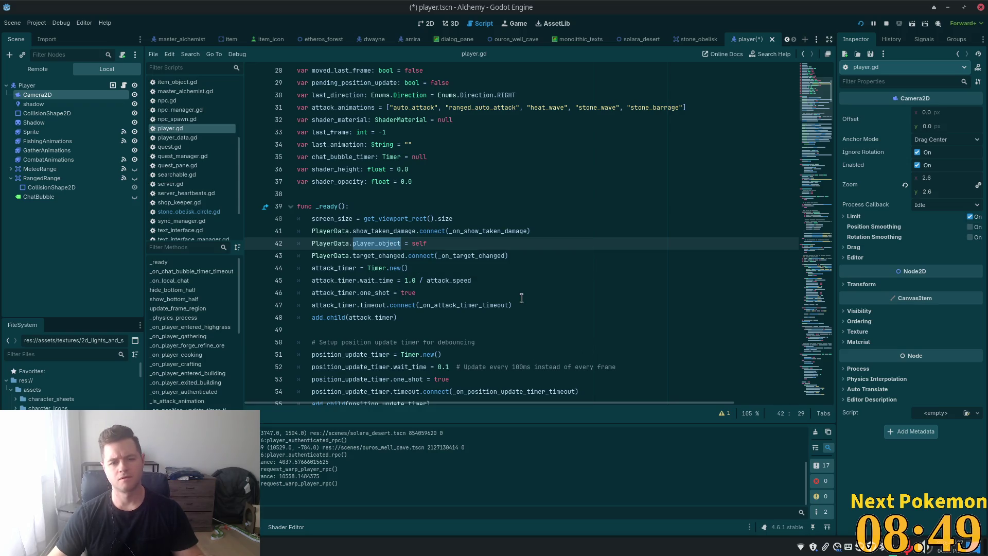
{"action": "key", "text": "alt+Tab"}
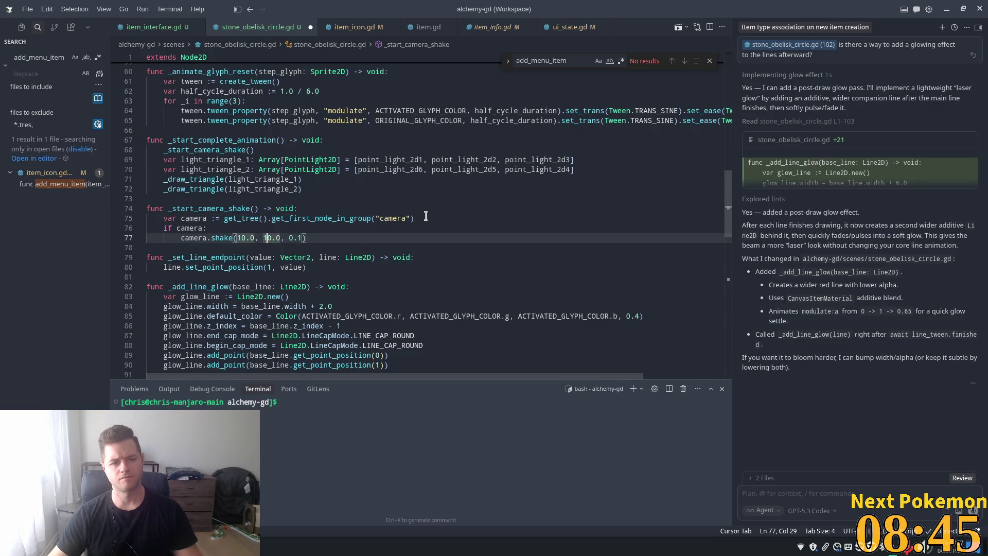
Highlight the get_tree().get_first_node_in_group("camera") lookup on line 75, then return to Godot
{"action": "left_click_drag", "start_coordinate": [420, 219], "coordinate": [224, 218]}
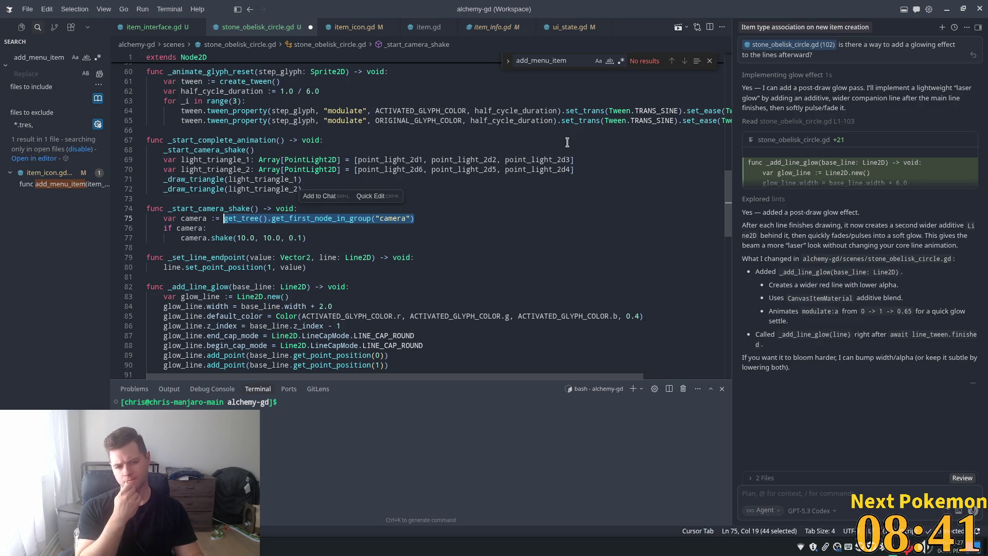
{"action": "key", "text": "alt+Tab"}
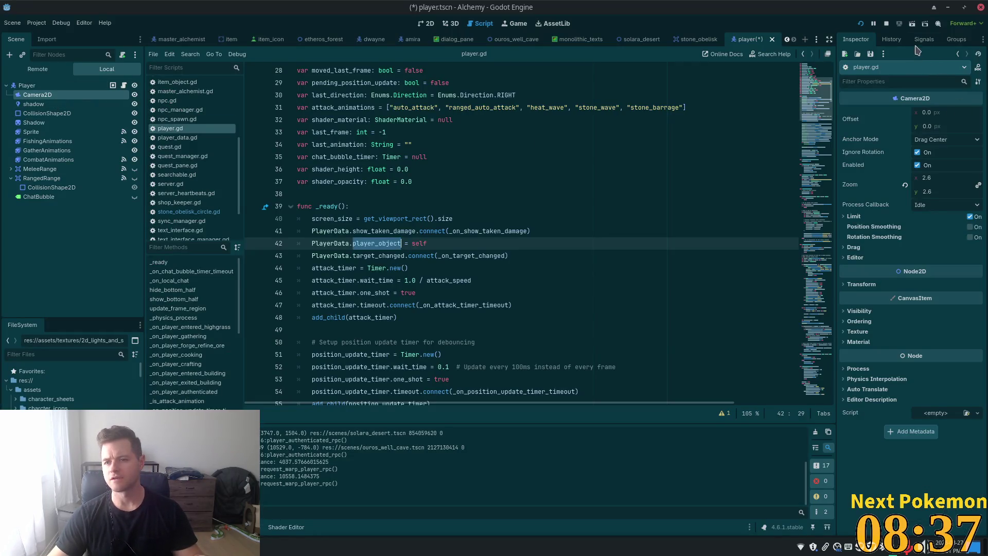
Add Camera2D to a new 'camera' group, save player.tscn, and run the project
{"action": "left_click", "coordinate": [950, 41]}
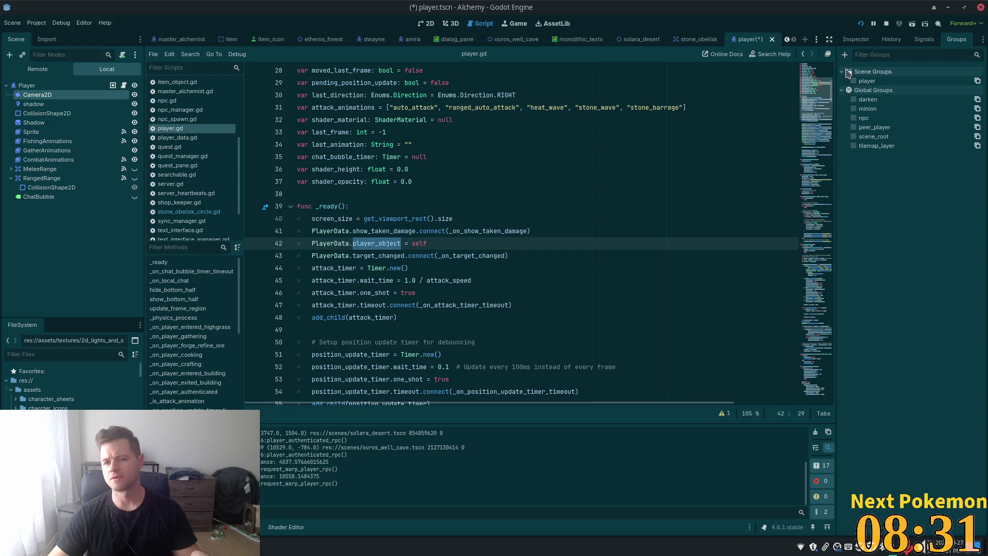
{"action": "left_click", "coordinate": [845, 54]}
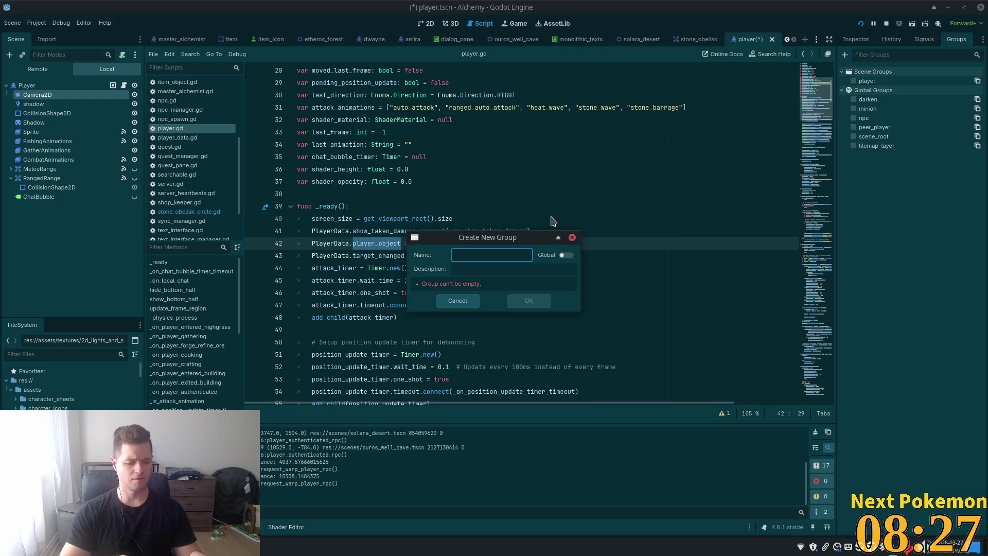
{"action": "type", "text": "camera"}
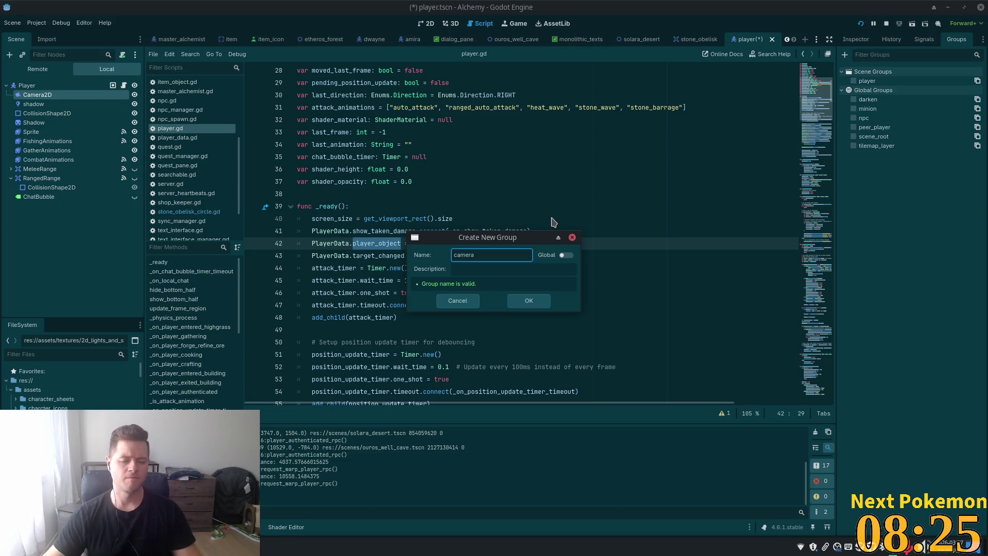
{"action": "left_click", "coordinate": [524, 302]}
{"action": "key", "text": "ctrl+s"}
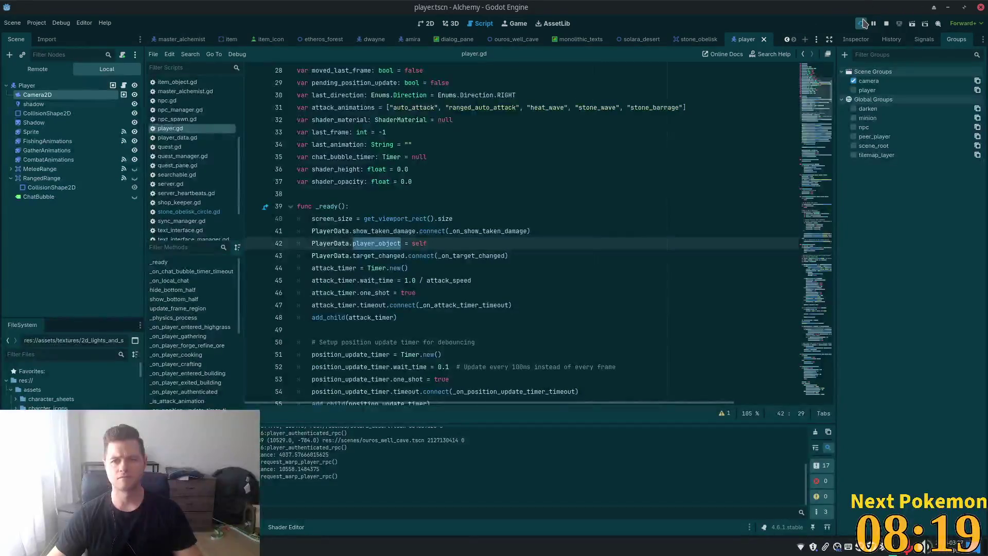
{"action": "left_click", "coordinate": [861, 24]}
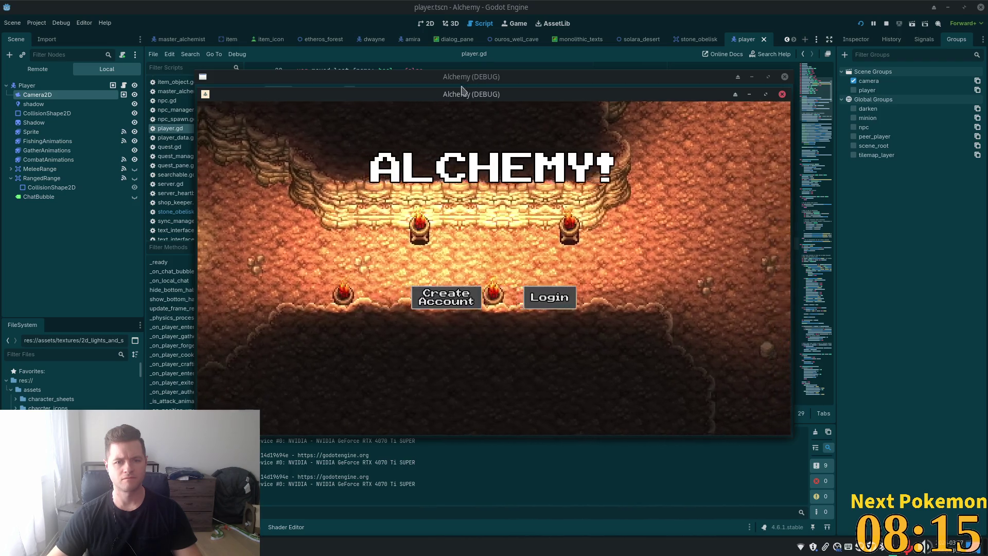
Walk the character north to the obelisk ring to trigger the red laser hexagram, then return to Cursor
{"action": "left_click_drag", "start_coordinate": [452, 94], "coordinate": [363, 126]}
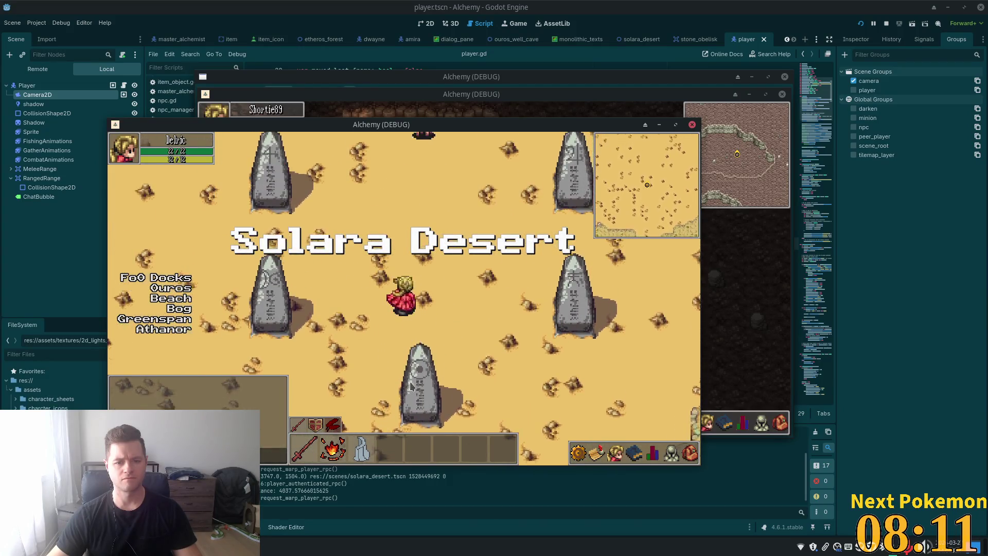
{"action": "key", "text": "w"}
{"action": "key", "text": "w"}
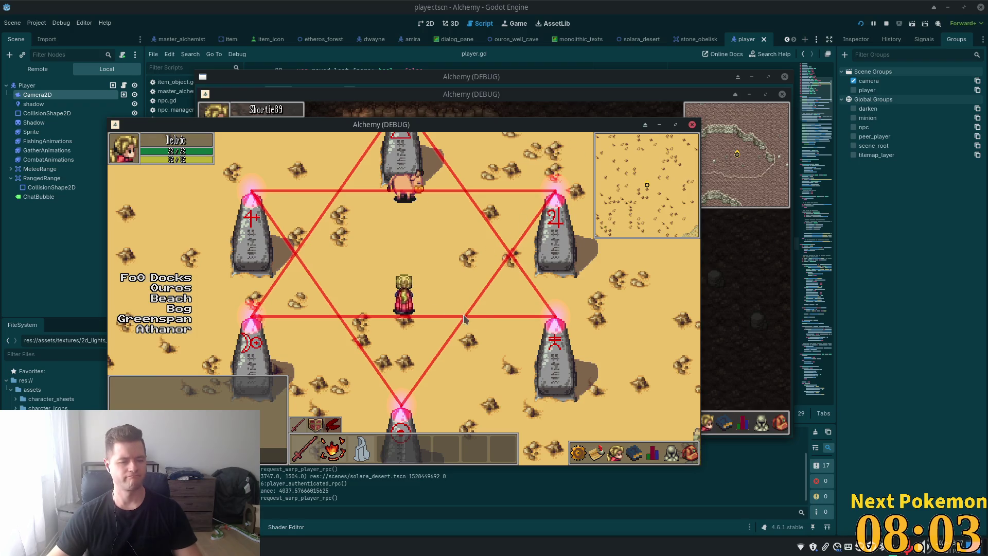
{"action": "key", "text": "alt+Tab"}
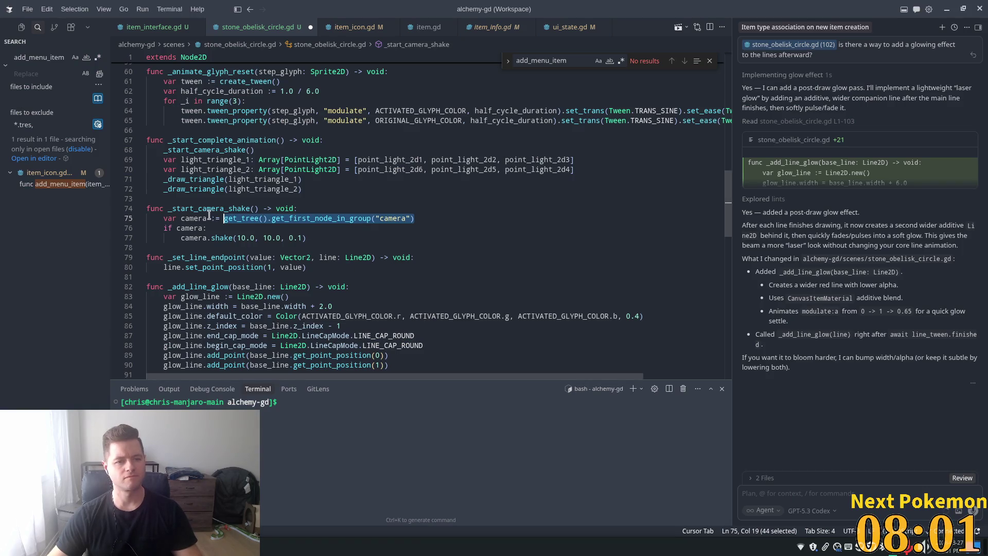
Insert print("Shaking camera") before the camera.shake call in _start_camera_shake
{"action": "double_click", "coordinate": [204, 208]}
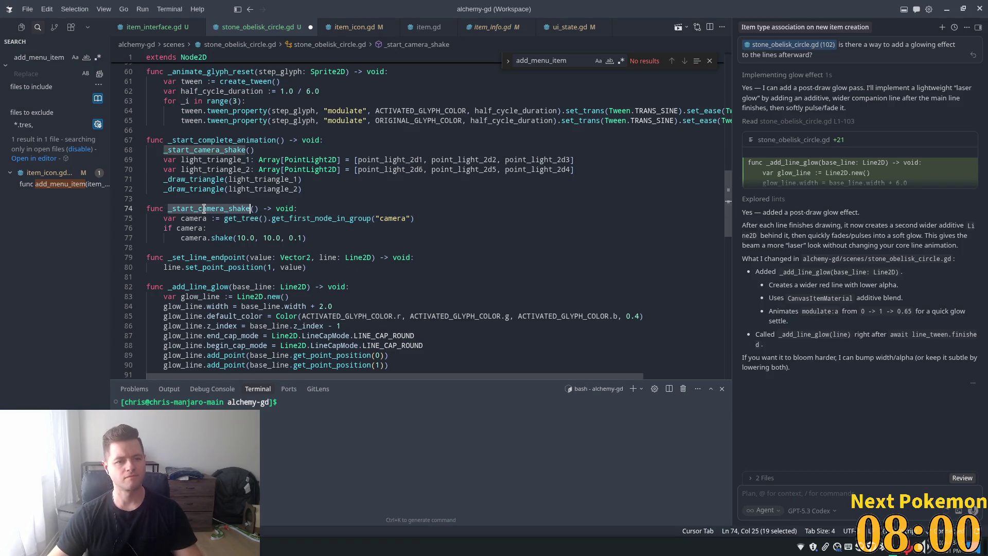
{"action": "left_click", "coordinate": [264, 238]}
{"action": "left_click", "coordinate": [330, 218]}
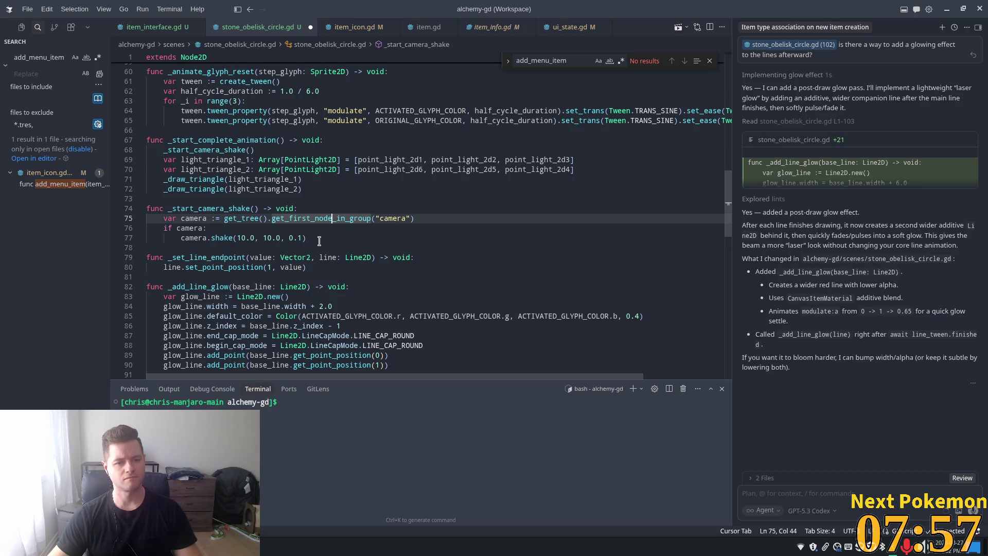
{"action": "left_click", "coordinate": [218, 229]}
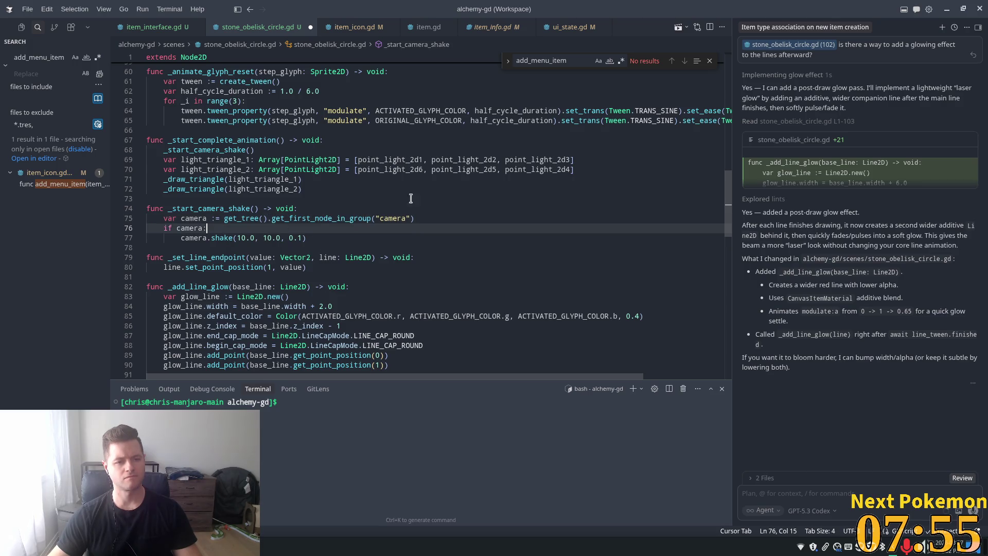
{"action": "key", "text": "Return"}
{"action": "type", "text": "print(\"Shaking camera\""}
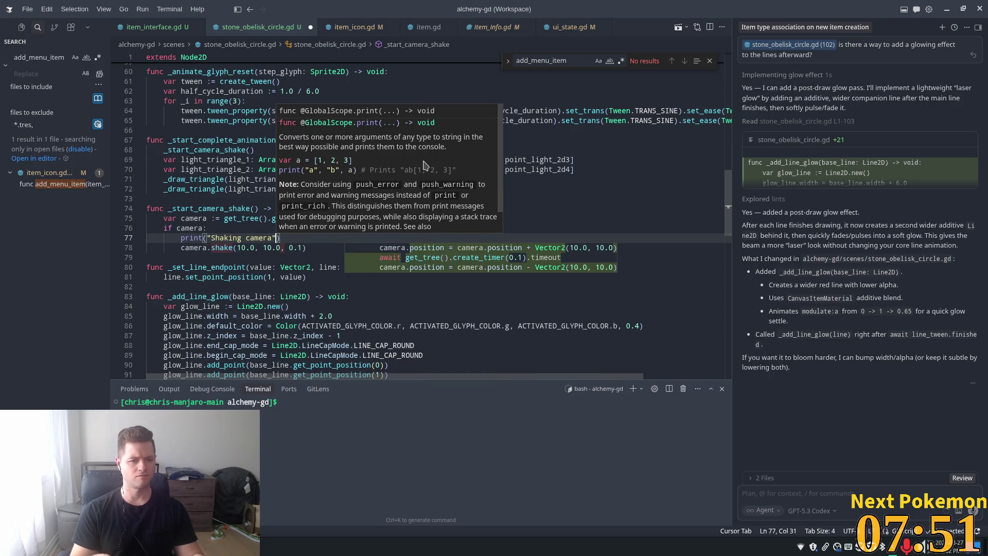
{"action": "key", "text": "Escape"}
Add an else branch printing "No camera found" after camera.shake, then return to Godot
{"action": "key", "text": "Down"}
{"action": "key", "text": "End"}
{"action": "key", "text": "Return"}
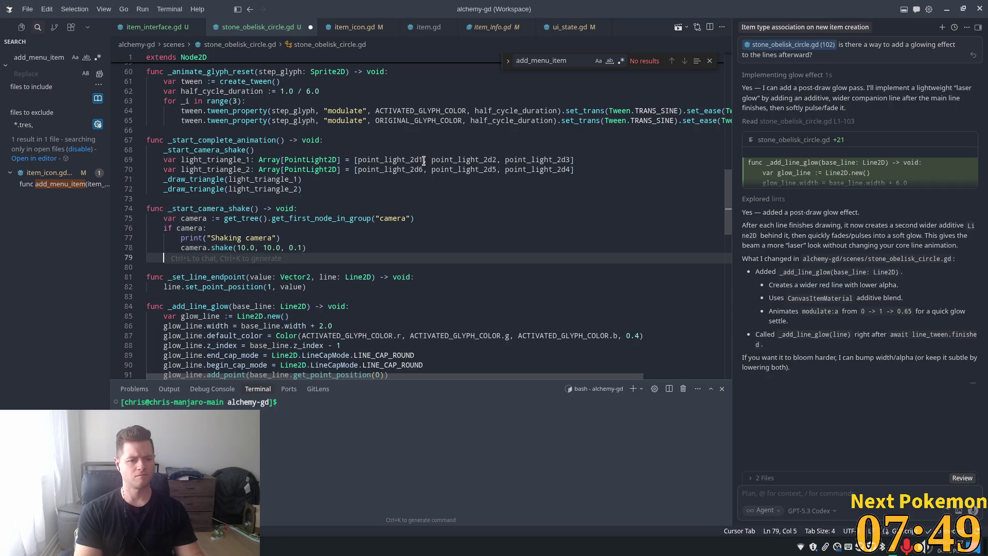
{"action": "type", "text": "else:"}
{"action": "key", "text": "Return"}
{"action": "key", "text": "Tab"}
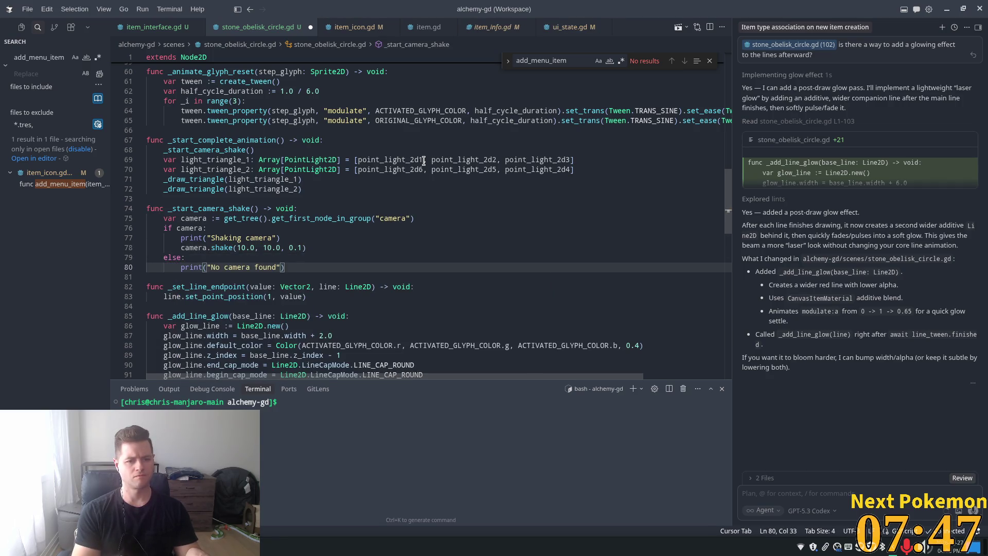
{"action": "key", "text": "alt+Tab"}
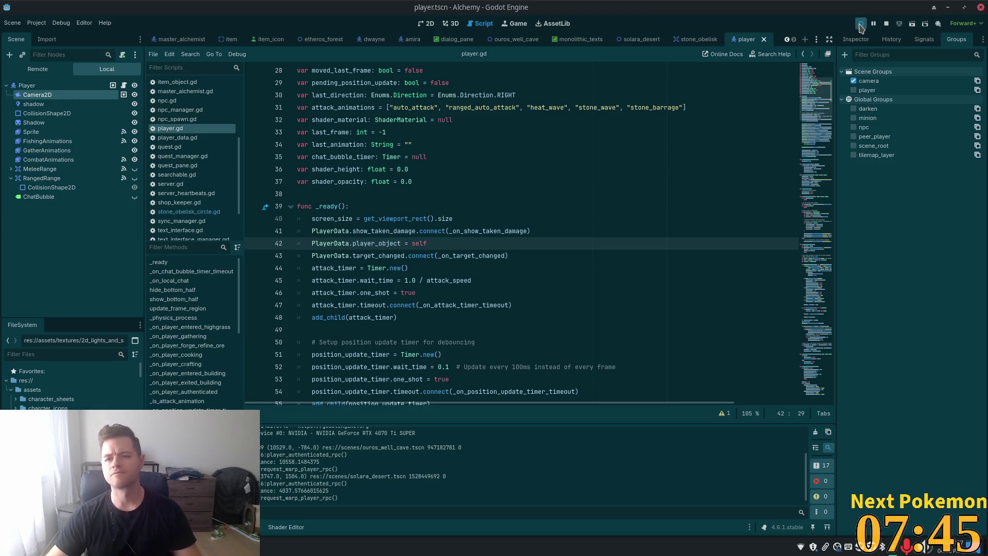
Relaunch the game, walk to the obelisks, and activate the top one, hitting the line 78 error
{"action": "left_click", "coordinate": [860, 25]}
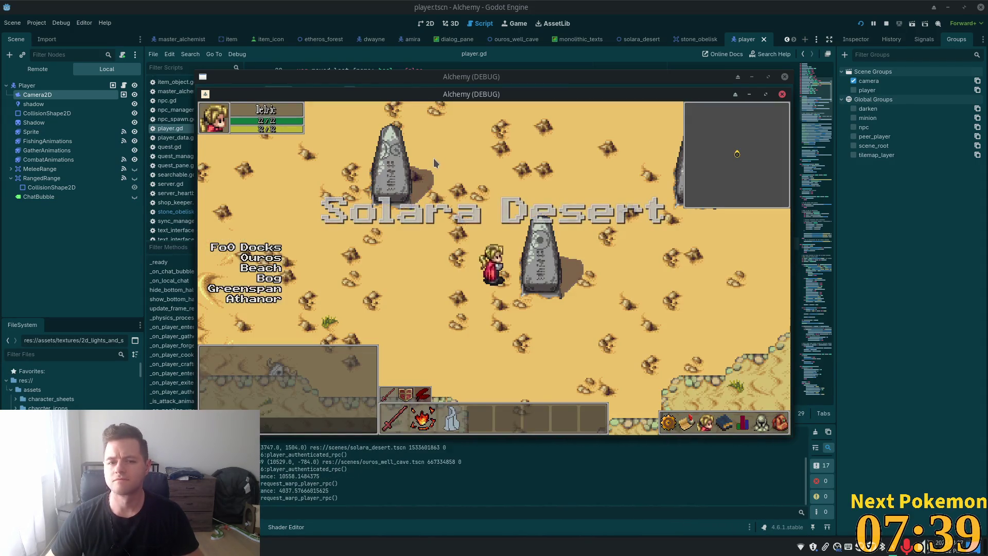
{"action": "key", "text": "w"}
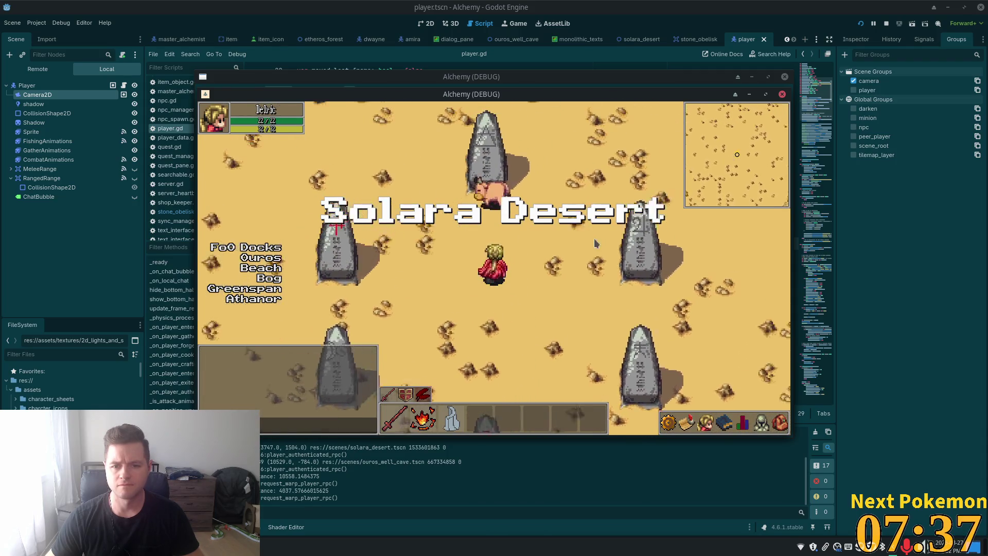
{"action": "key", "text": "d"}
{"action": "key", "text": "s"}
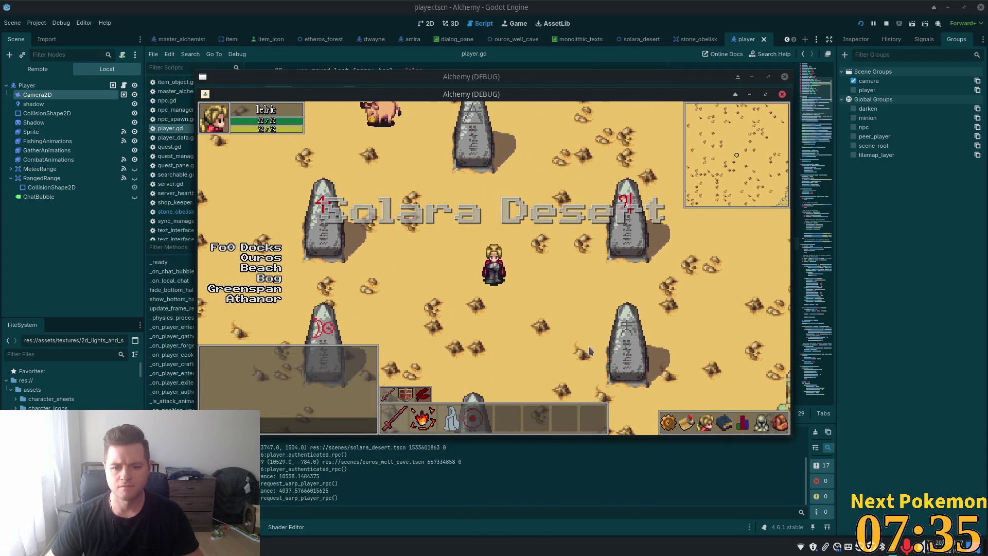
{"action": "left_click", "coordinate": [459, 133]}
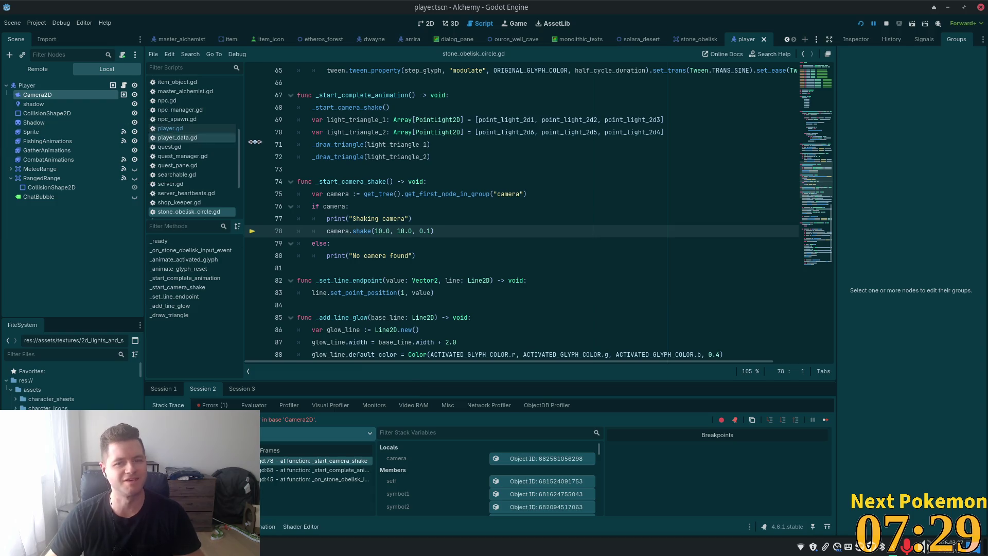
Select Camera2D and expand its Editor, Drag and Limit sections in the Inspector
{"action": "left_click", "coordinate": [91, 132]}
{"action": "left_click", "coordinate": [69, 103]}
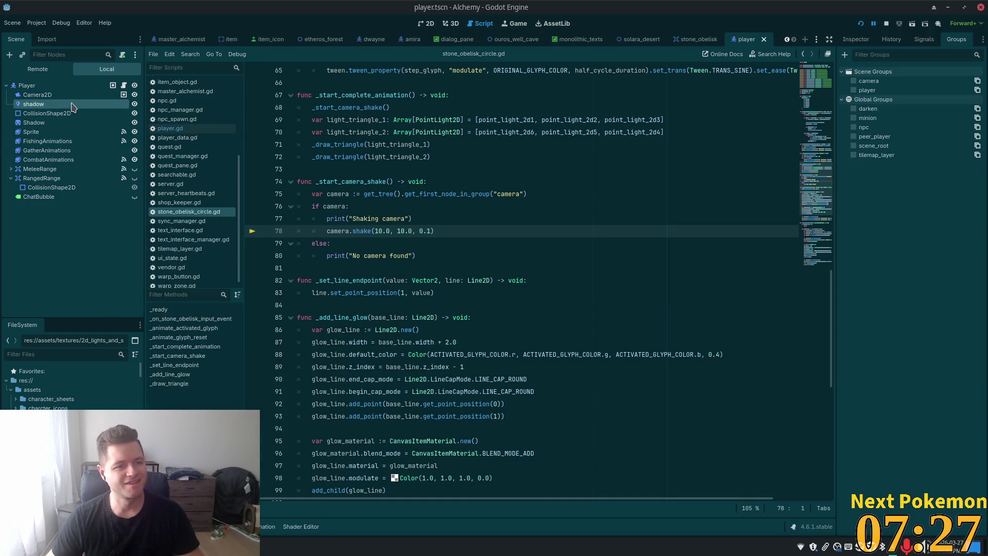
{"action": "left_click", "coordinate": [70, 95]}
{"action": "left_click", "coordinate": [855, 40]}
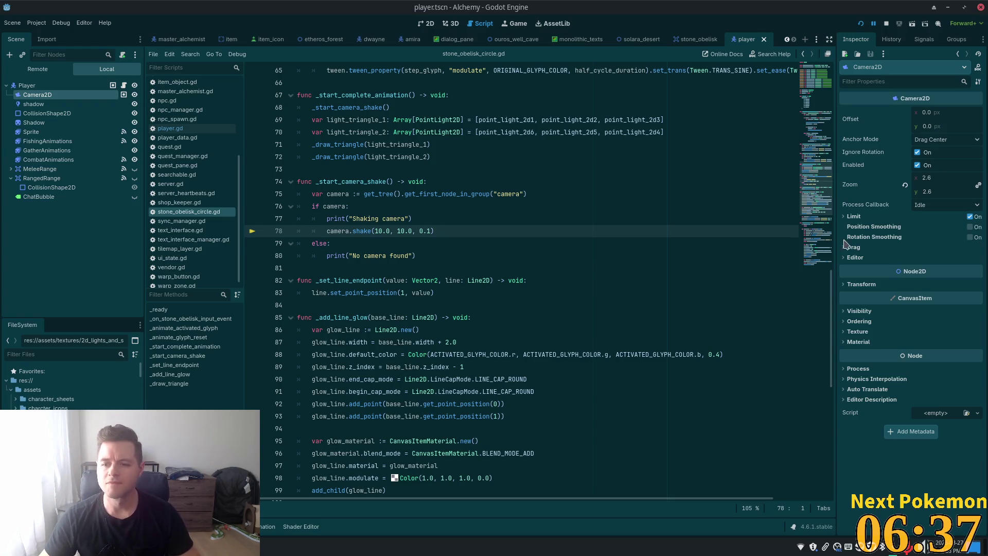
{"action": "left_click", "coordinate": [855, 257]}
{"action": "left_click", "coordinate": [854, 247]}
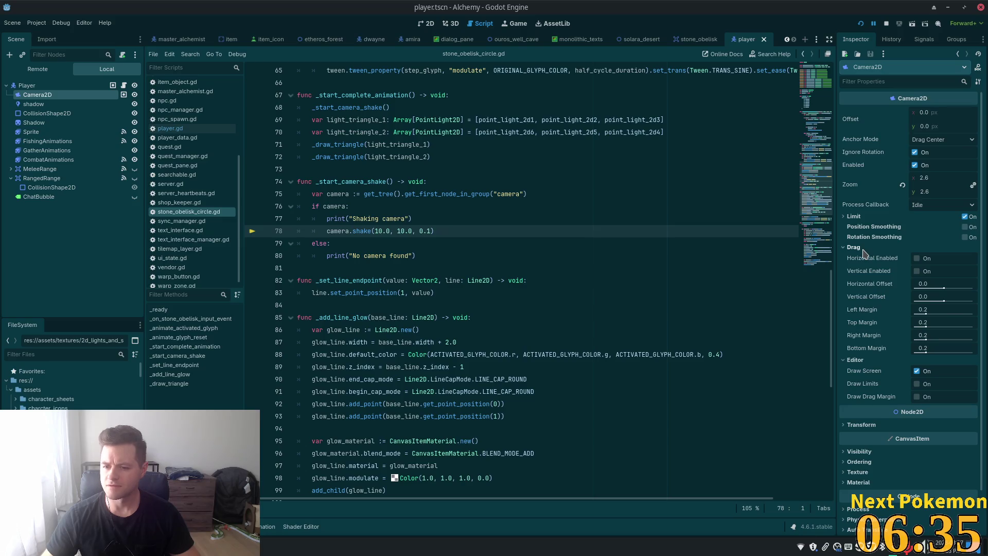
{"action": "left_click", "coordinate": [858, 218]}
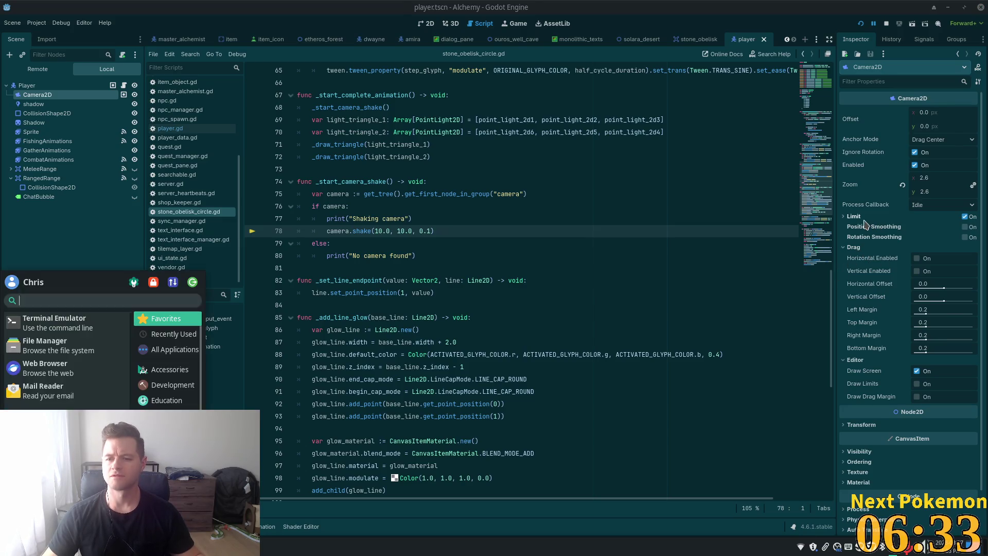
{"action": "key", "text": "alt+Tab"}
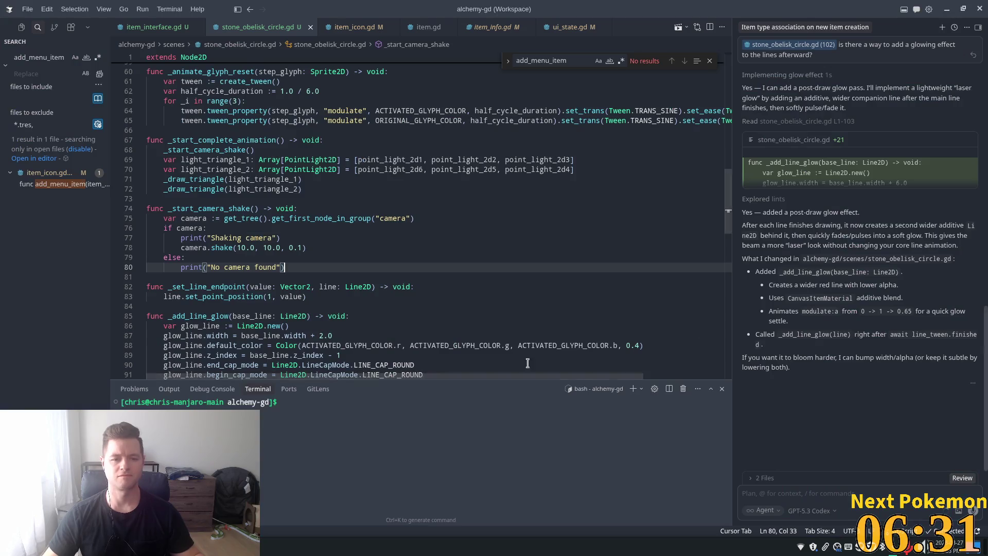
Inspect the camera variable's uses and the camera.shake(10.0, 10.0, 0.1) amplitude arguments
{"action": "left_click", "coordinate": [206, 248]}
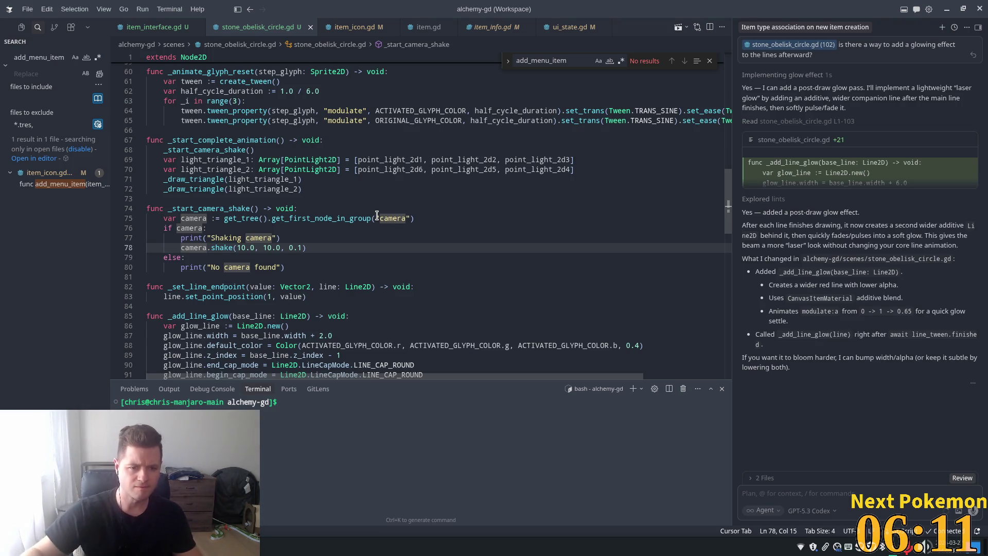
{"action": "left_click", "coordinate": [263, 246]}
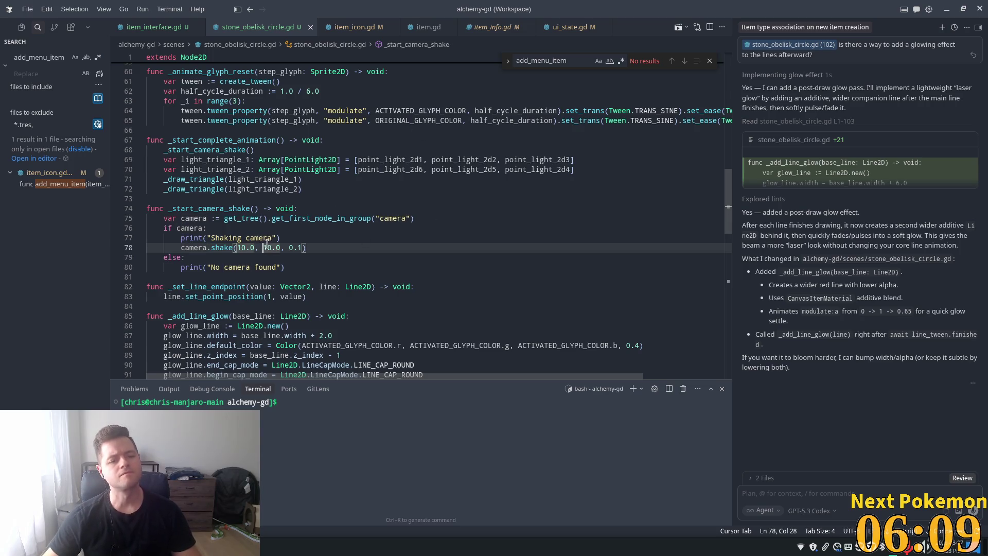
{"action": "scroll", "coordinate": [263, 234], "scroll_direction": "down", "scroll_amount": 1}
{"action": "left_click_drag", "start_coordinate": [308, 222], "coordinate": [181, 222]}
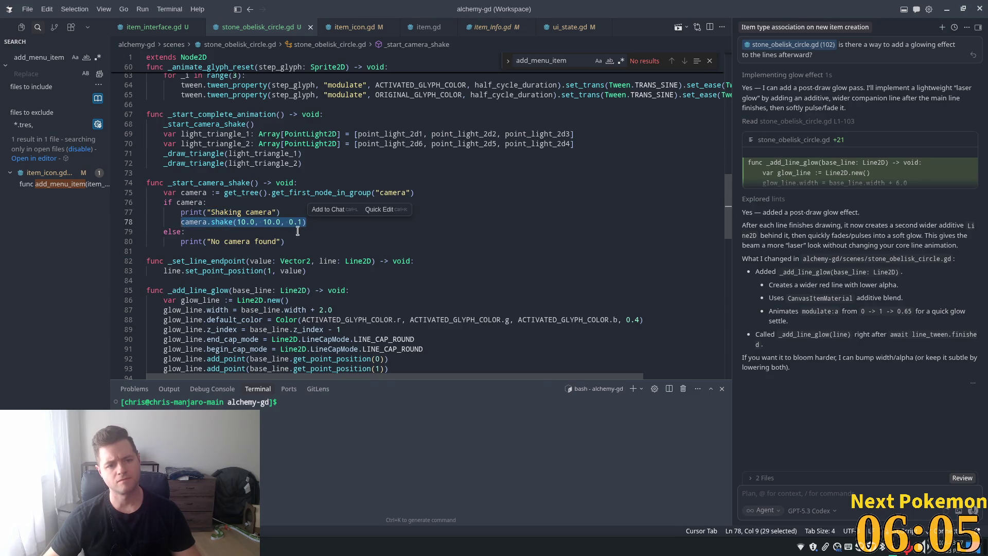
{"action": "scroll", "coordinate": [297, 231], "scroll_direction": "down", "scroll_amount": 3}
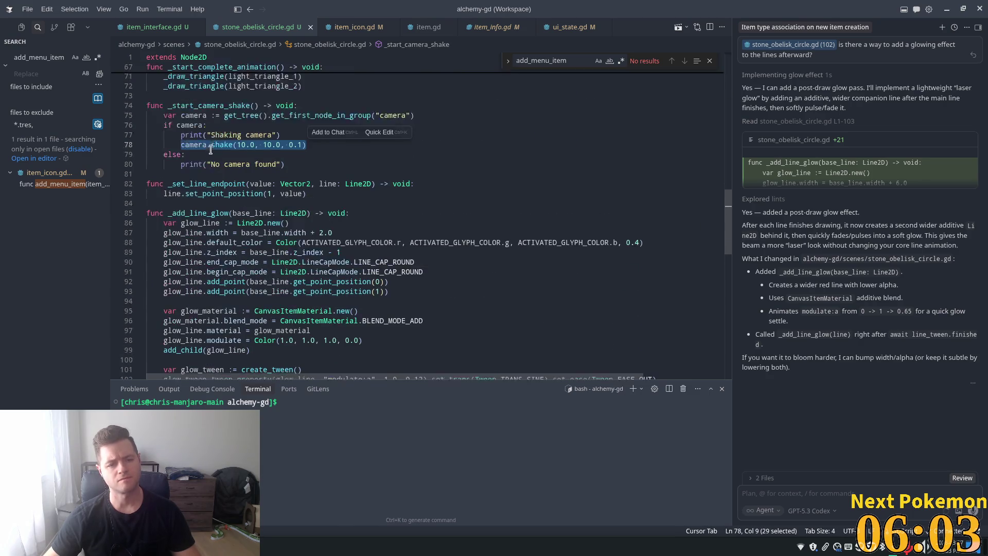
{"action": "scroll", "coordinate": [211, 149], "scroll_direction": "up", "scroll_amount": 3}
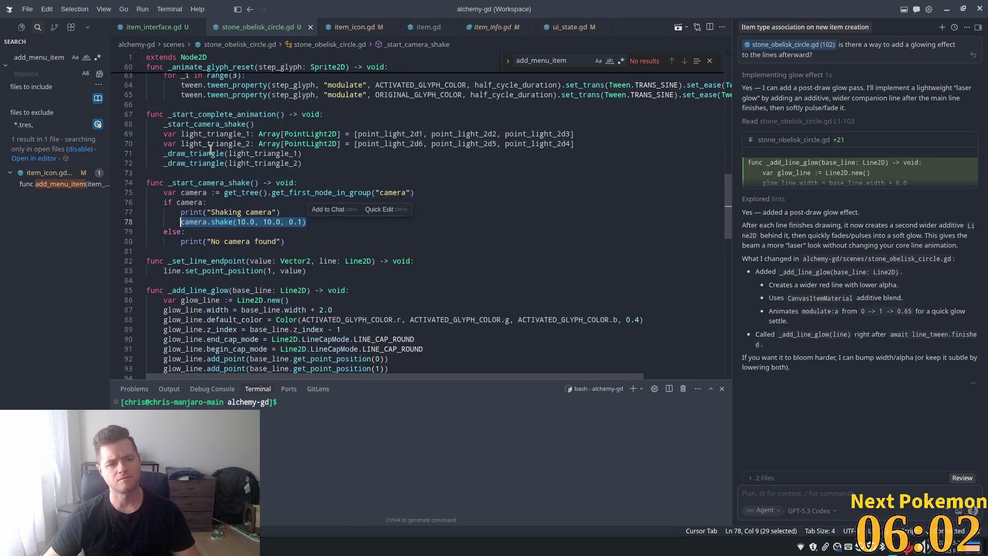
{"action": "left_click", "coordinate": [225, 176]}
Select the whole _start_camera_shake function (lines 74–80) and delete it
{"action": "left_click", "coordinate": [220, 183]}
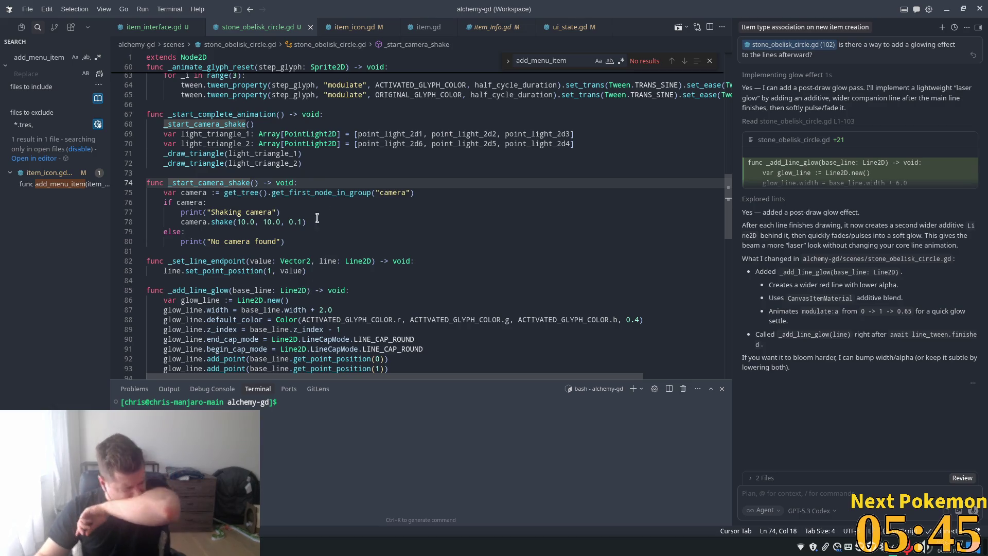
{"action": "mouse_move", "coordinate": [292, 237]}
{"action": "left_mouse_down"}
{"action": "mouse_move", "coordinate": [149, 172]}
{"action": "mouse_move", "coordinate": [145, 183]}
{"action": "left_mouse_up"}
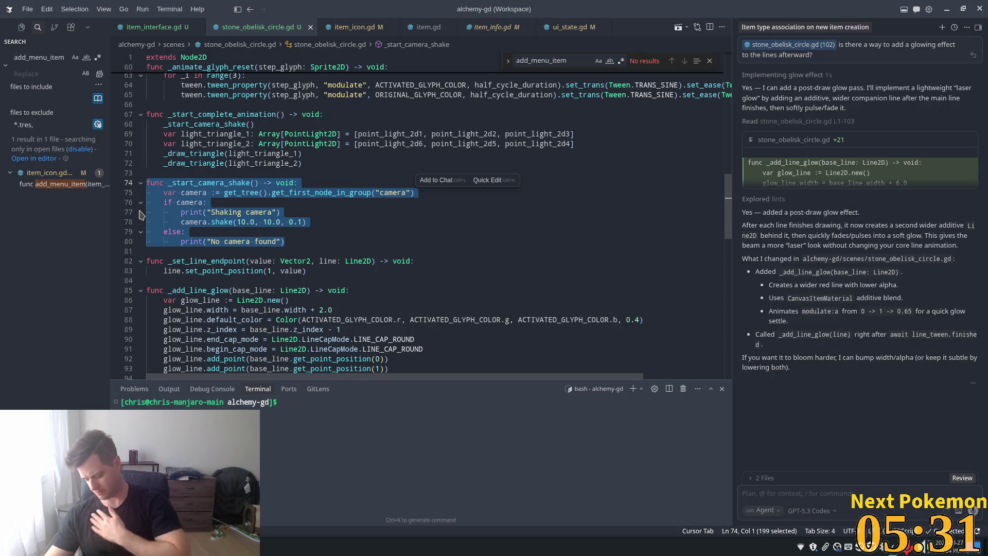
{"action": "left_click", "coordinate": [425, 242]}
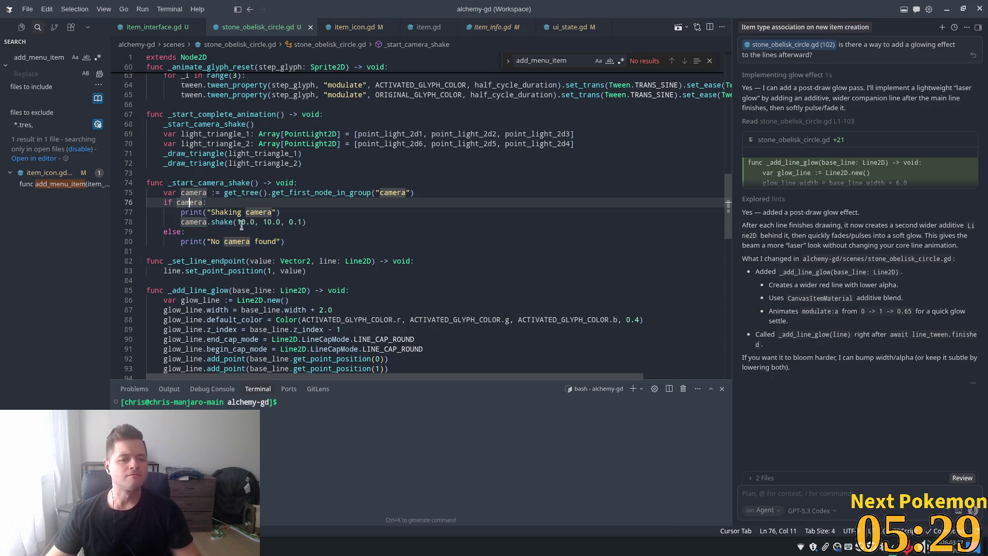
{"action": "left_click_drag", "start_coordinate": [425, 241], "coordinate": [126, 176]}
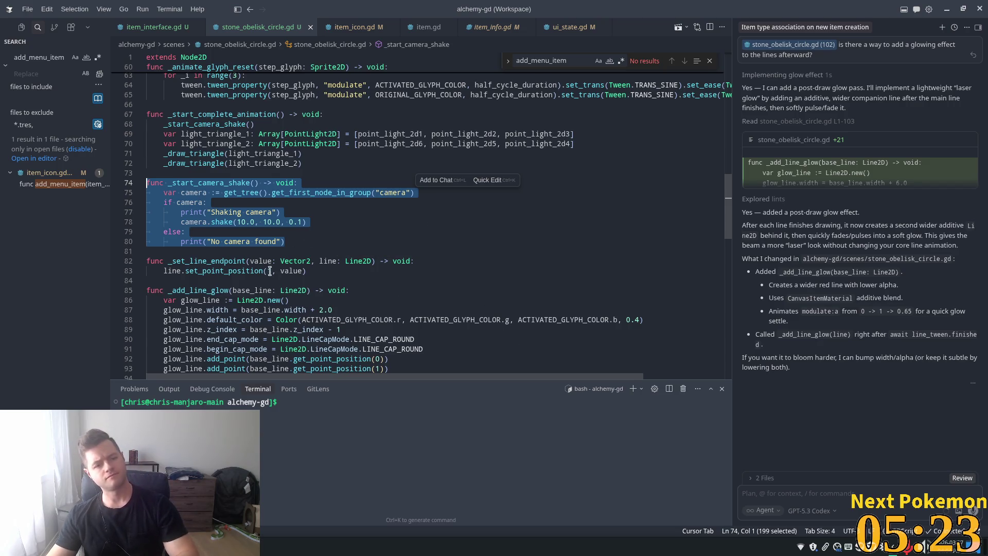
{"action": "key", "text": "BackSpace"}
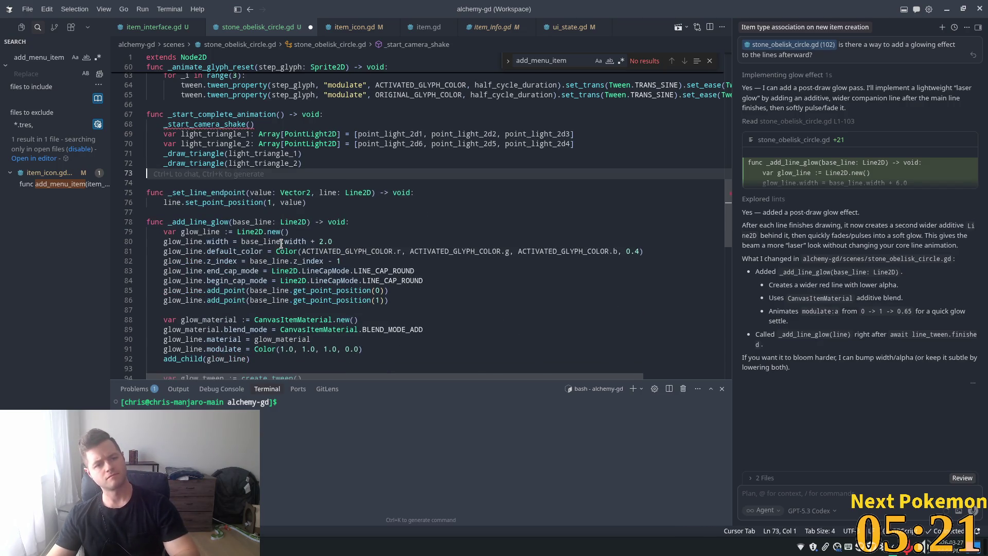
Change line 68's call to PlayerData.start_camera_shake() and jump to PlayerData's definition in player_data.gd
{"action": "key", "text": "BackSpace"}
{"action": "key", "text": "BackSpace"}
{"action": "left_click", "coordinate": [166, 124]}
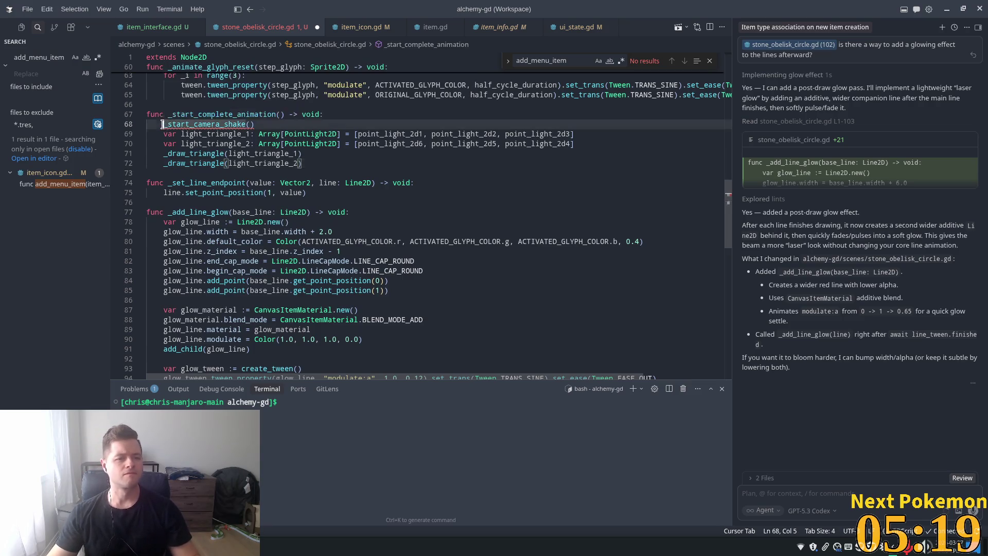
{"action": "type", "text": "PlayerData."}
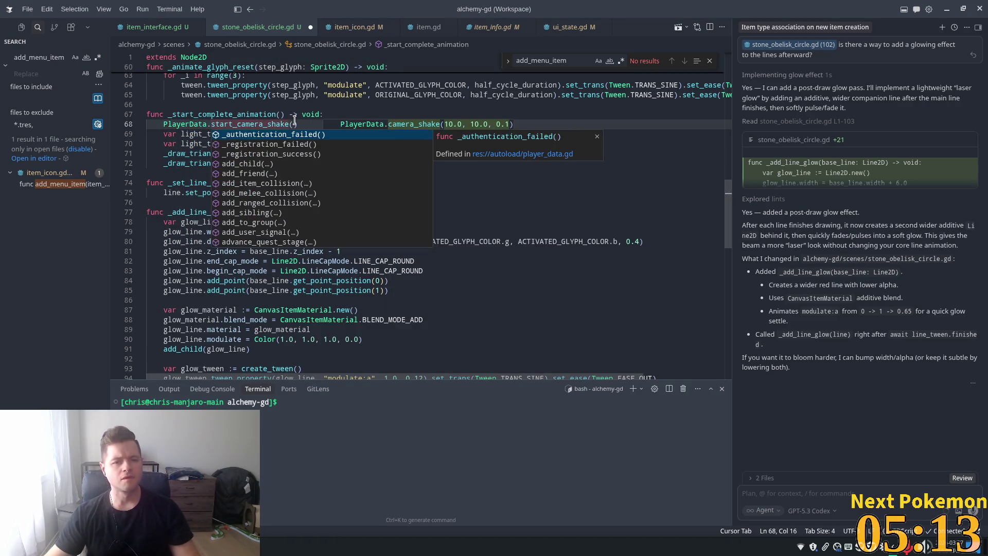
{"action": "key", "text": "ctrl+Right"}
{"action": "left_click", "coordinate": [195, 124]}
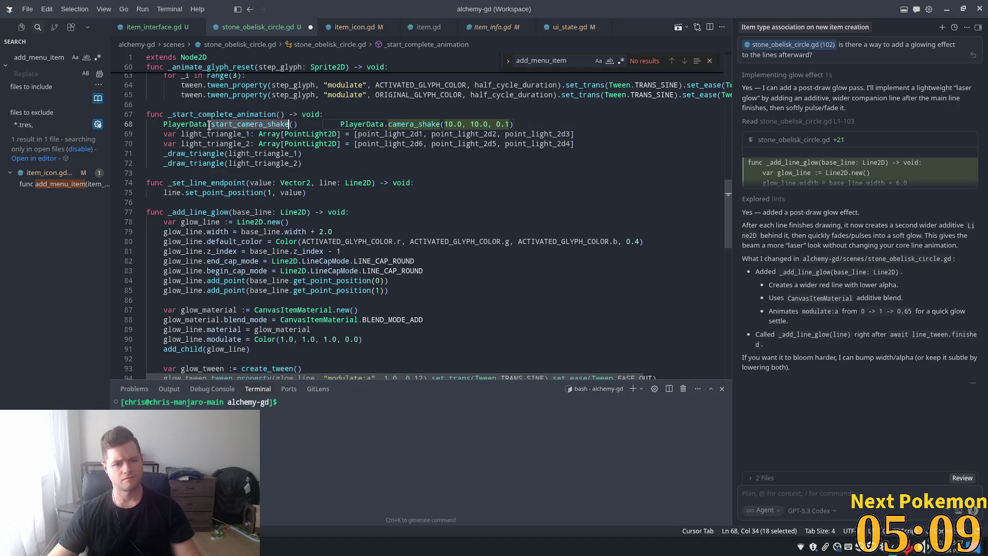
{"action": "left_click", "coordinate": [180, 124], "text": "ctrl"}
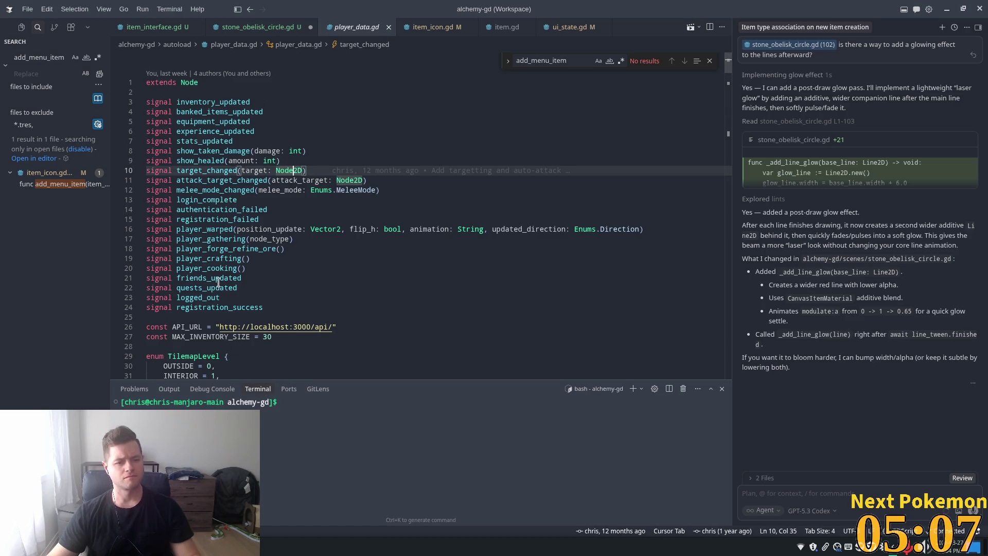
Append a start_camera_shake() function to player_data.gd that finds the camera, shakes it and prints
{"action": "scroll", "coordinate": [208, 290], "scroll_direction": "down", "scroll_amount": 5}
{"action": "scroll", "coordinate": [209, 290], "scroll_direction": "down", "scroll_amount": 5}
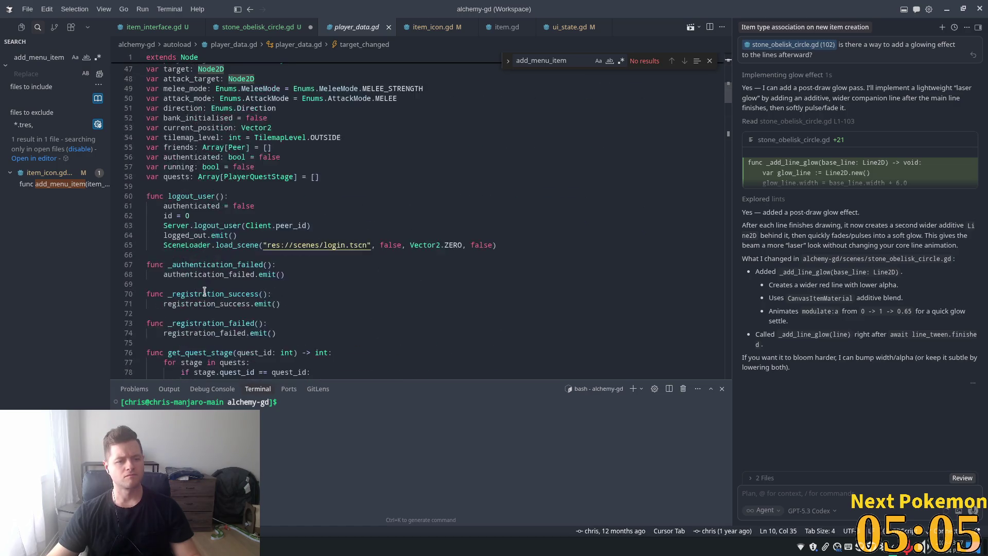
{"action": "left_click", "coordinate": [160, 185]}
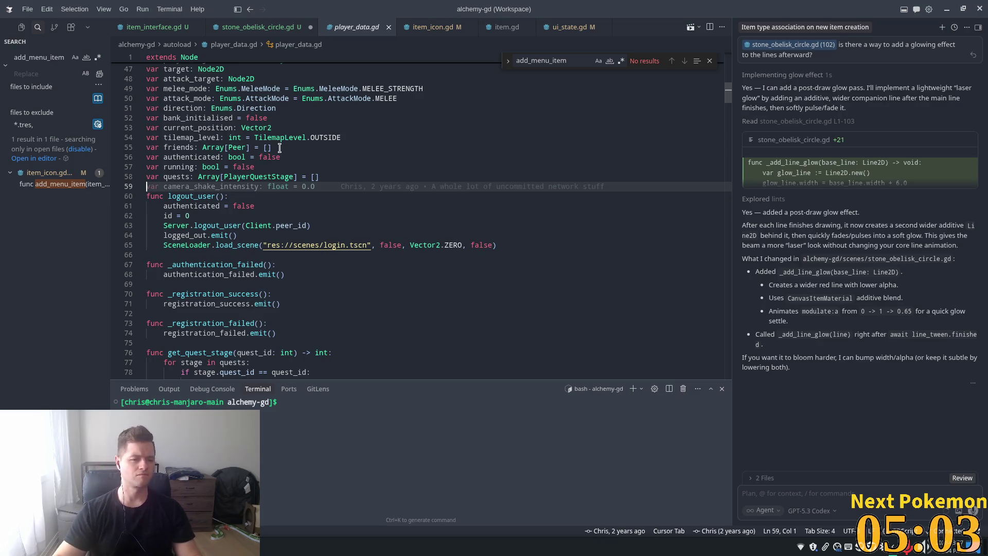
{"action": "key", "text": "Tab"}
{"action": "key", "text": "Tab"}
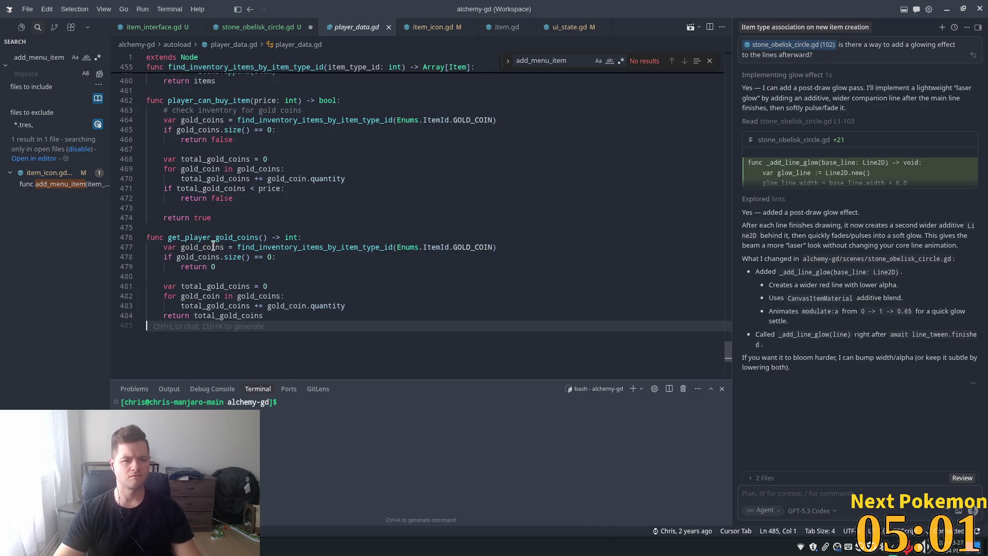
{"action": "key", "text": "Tab"}
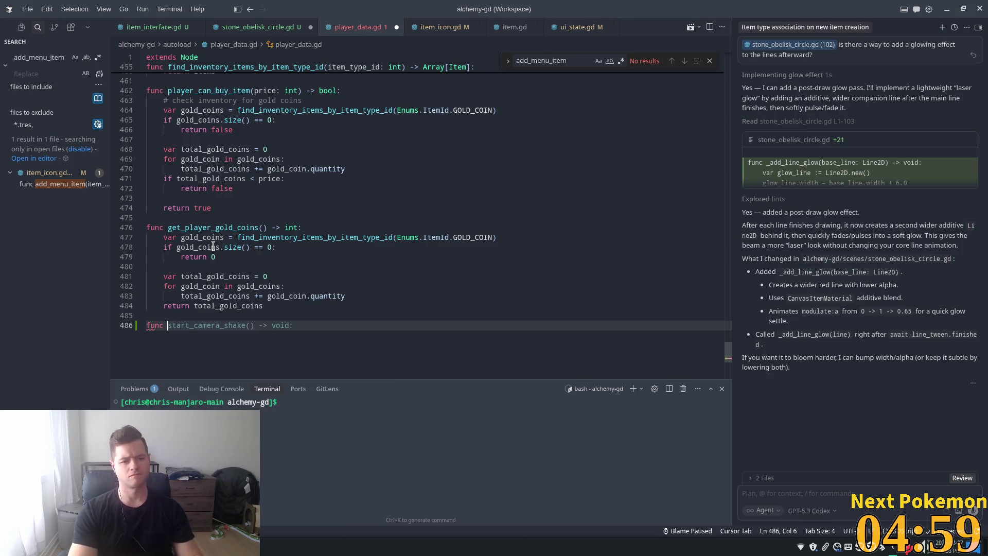
{"action": "scroll", "coordinate": [320, 165], "scroll_direction": "down", "scroll_amount": 3}
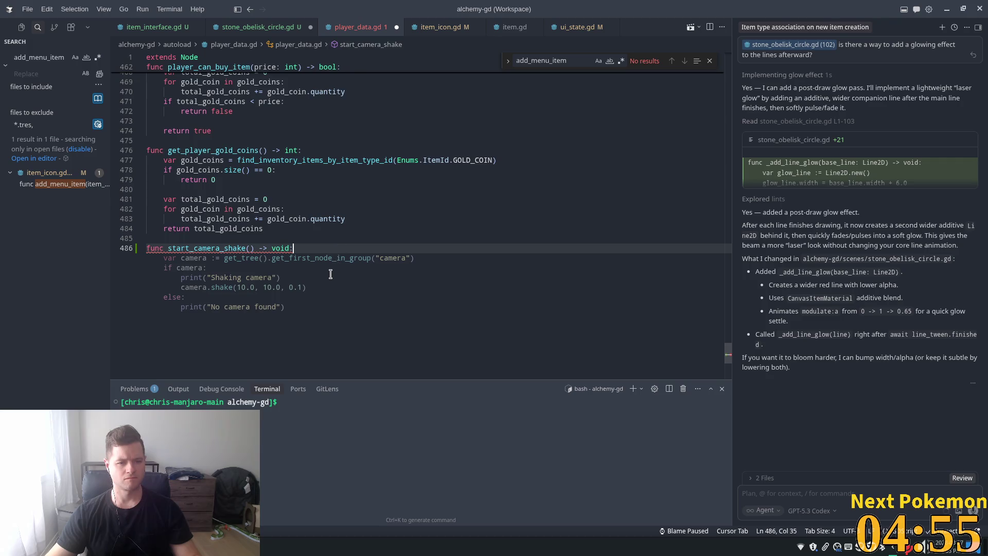
{"action": "key", "text": "Tab"}
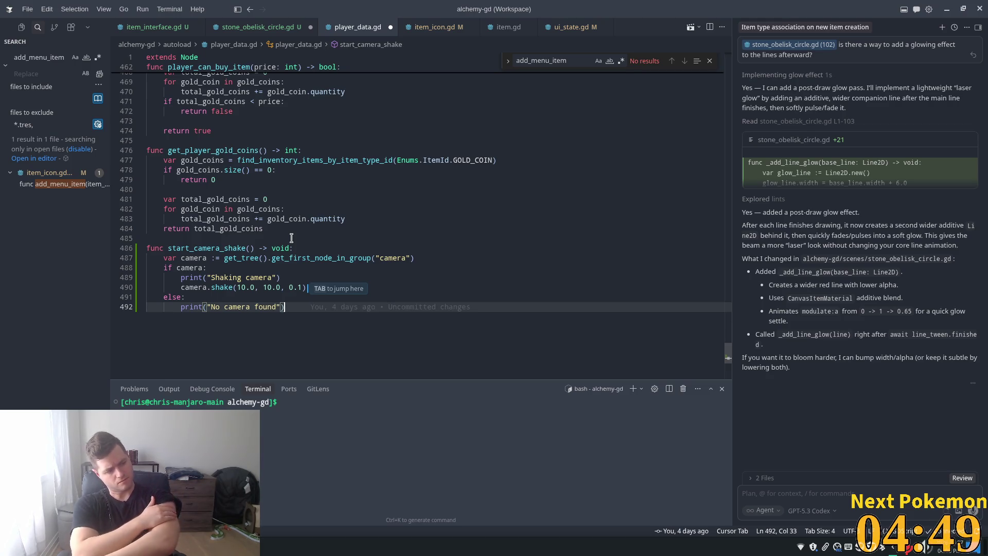
{"action": "key", "text": "alt+Tab"}
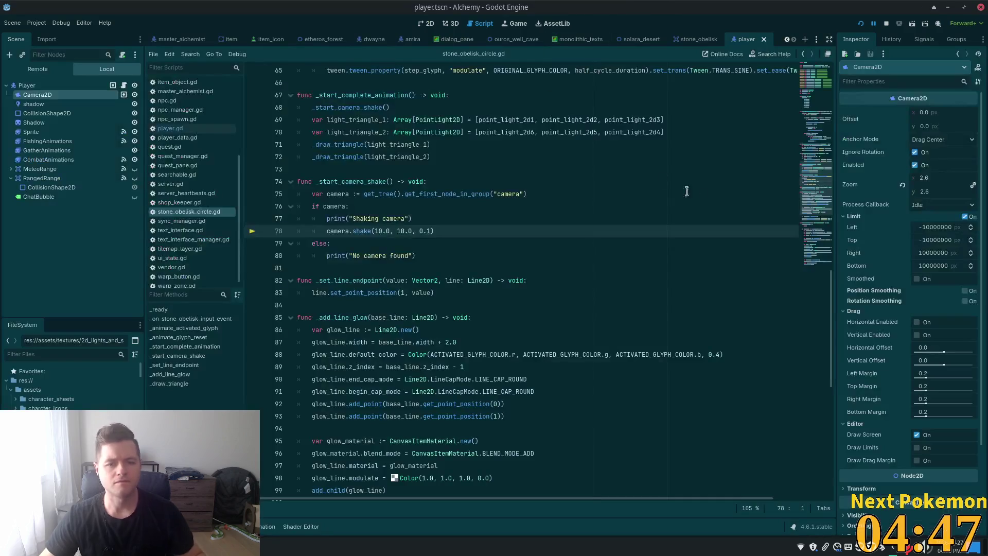
Declare original_camera_zoom: Vector2 = Vector2(2.6, 2.6) below the quests variable and save player_data.gd
{"action": "key", "text": "alt+Tab"}
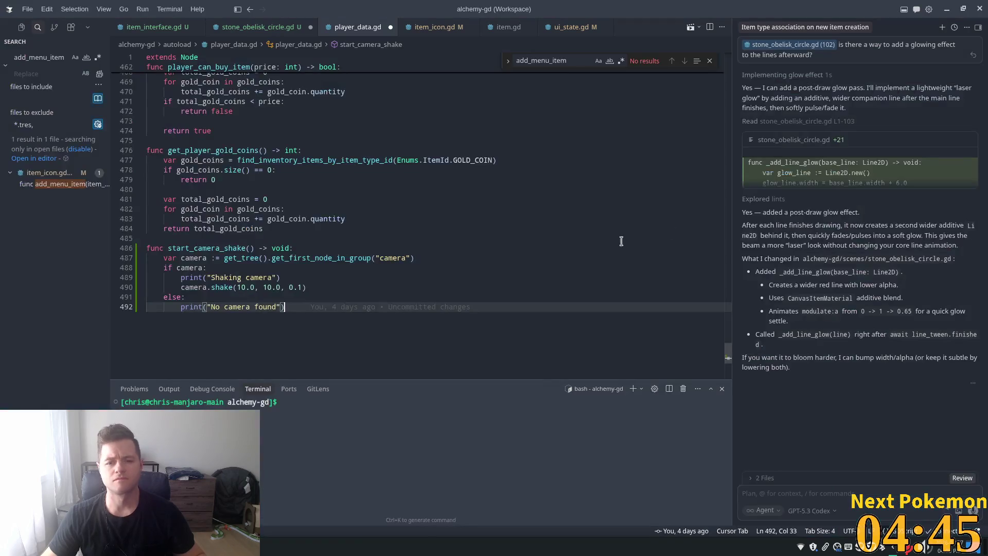
{"action": "left_click_drag", "start_coordinate": [727, 359], "coordinate": [721, 76]}
{"action": "scroll", "coordinate": [315, 320], "scroll_direction": "down", "scroll_amount": 8}
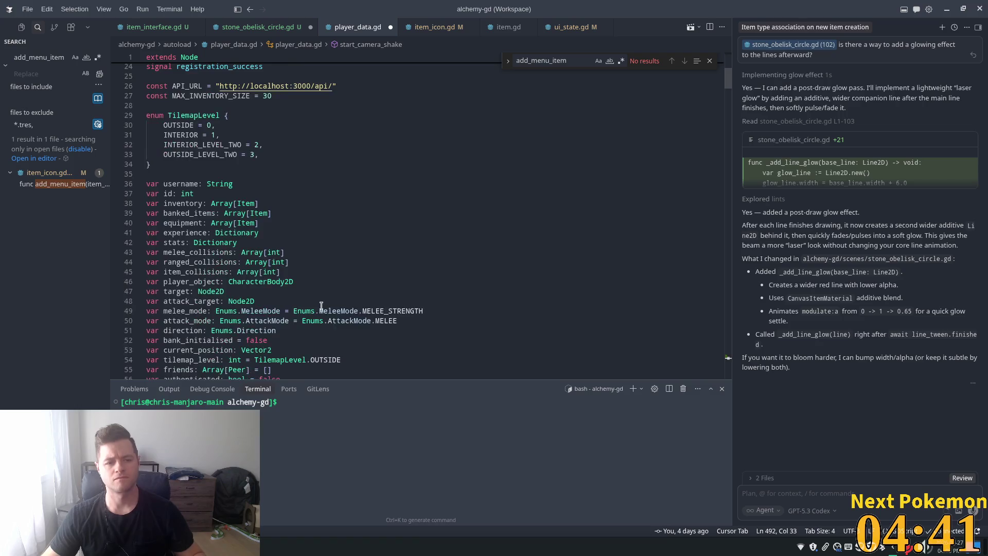
{"action": "left_click", "coordinate": [282, 284]}
{"action": "type", "text": "v"}
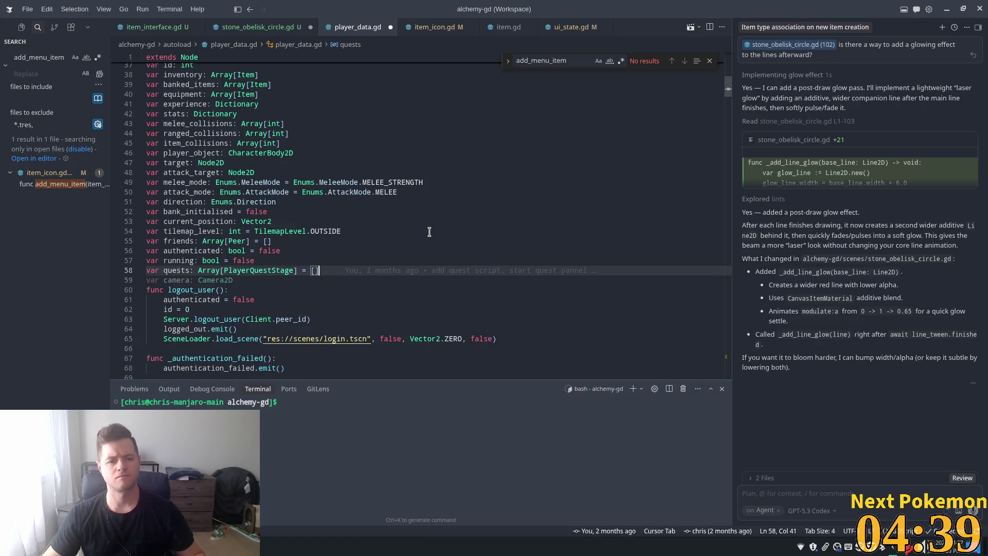
{"action": "type", "text": "ar "}
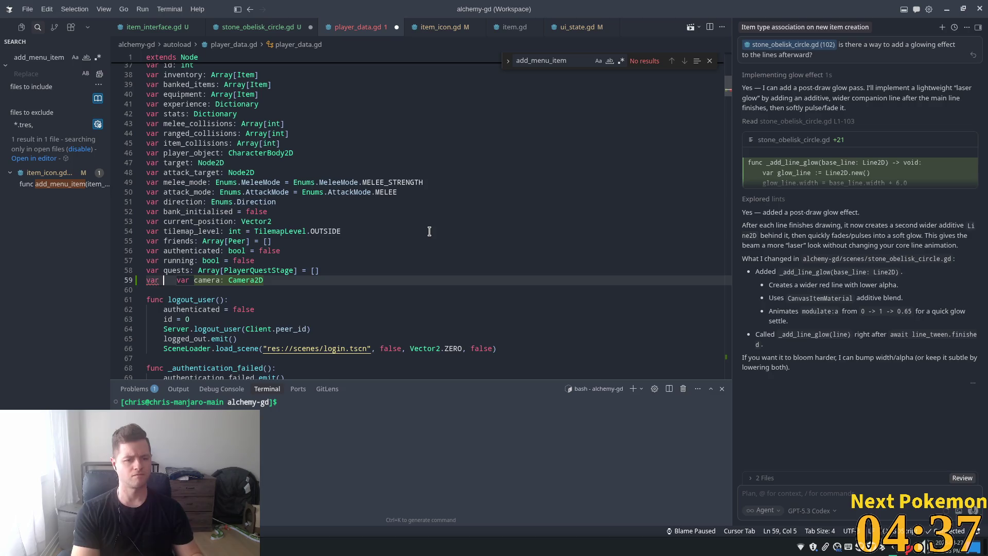
{"action": "type", "text": "original"}
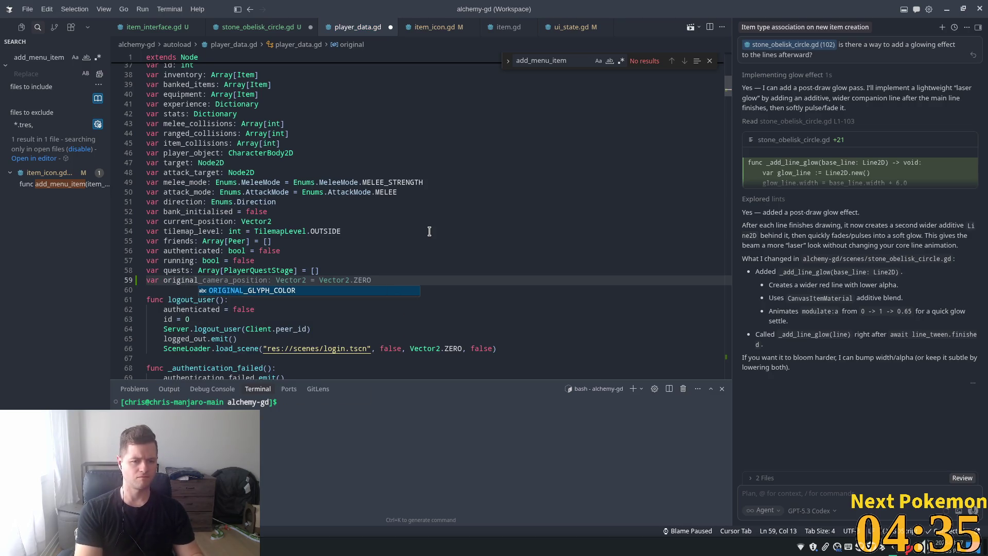
{"action": "type", "text": "_camera_zoo"}
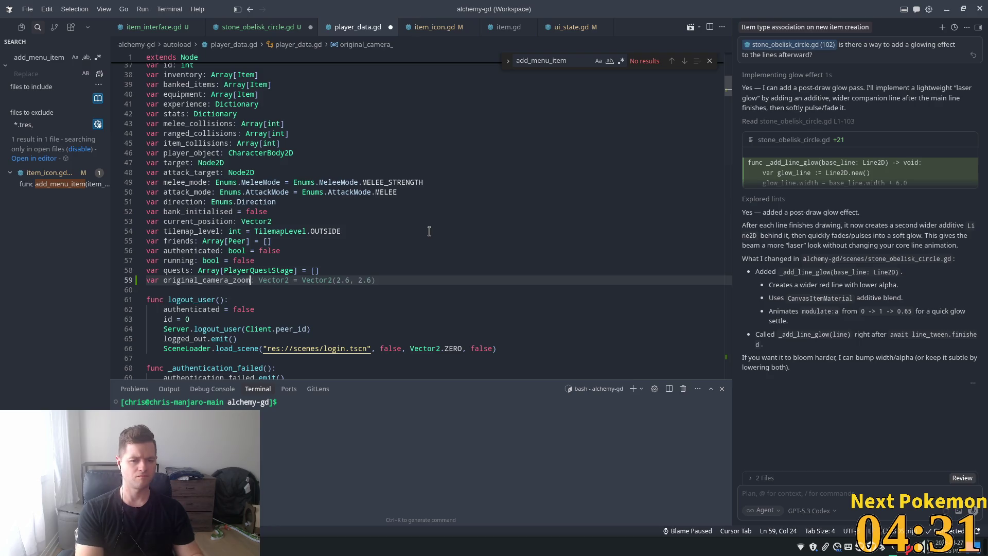
{"action": "type", "text": "m"}
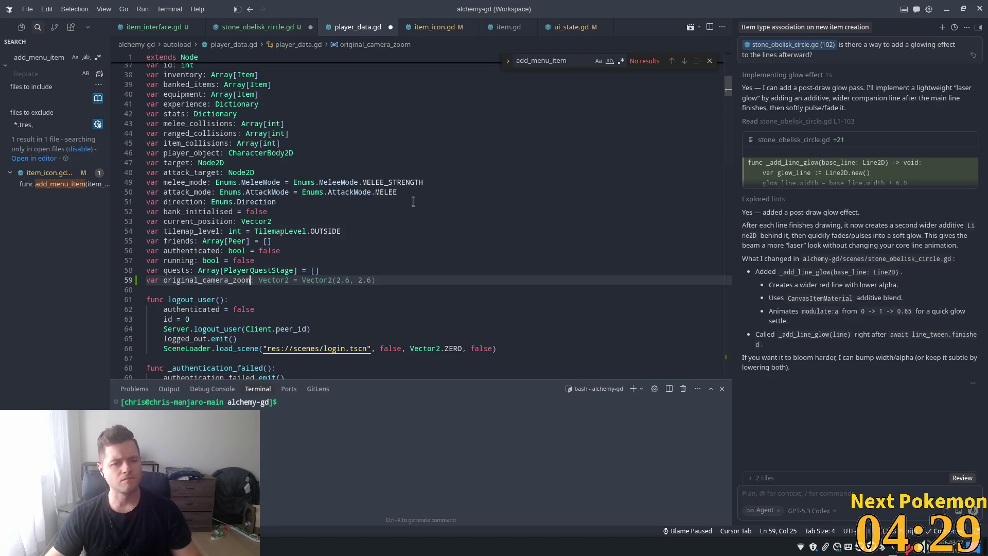
{"action": "key", "text": "Tab"}
{"action": "left_click", "coordinate": [394, 191]}
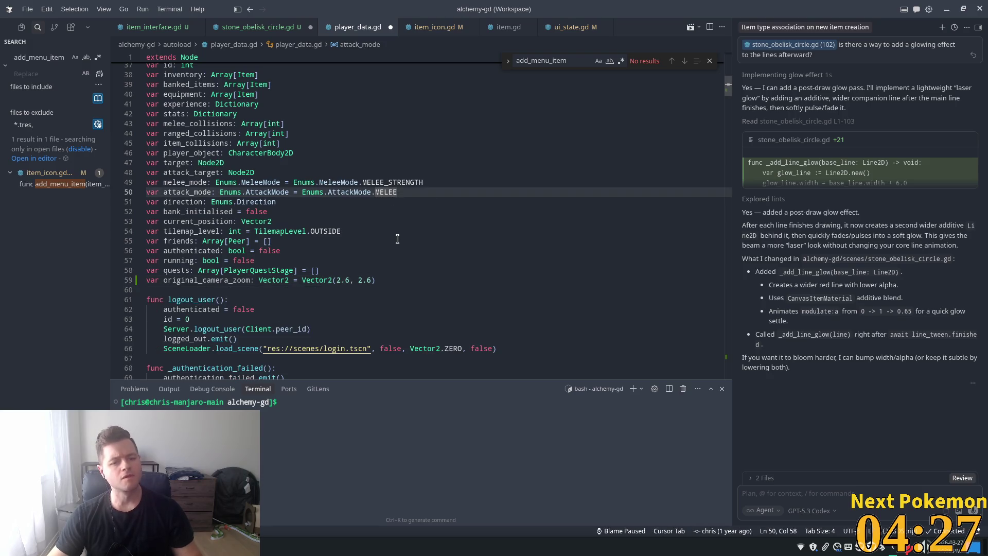
{"action": "key", "text": "ctrl+s"}
Check the Camera2D's 2.6 zoom in Godot's Inspector, then return to the original_camera_zoom line
{"action": "scroll", "coordinate": [245, 245], "scroll_direction": "down", "scroll_amount": 4}
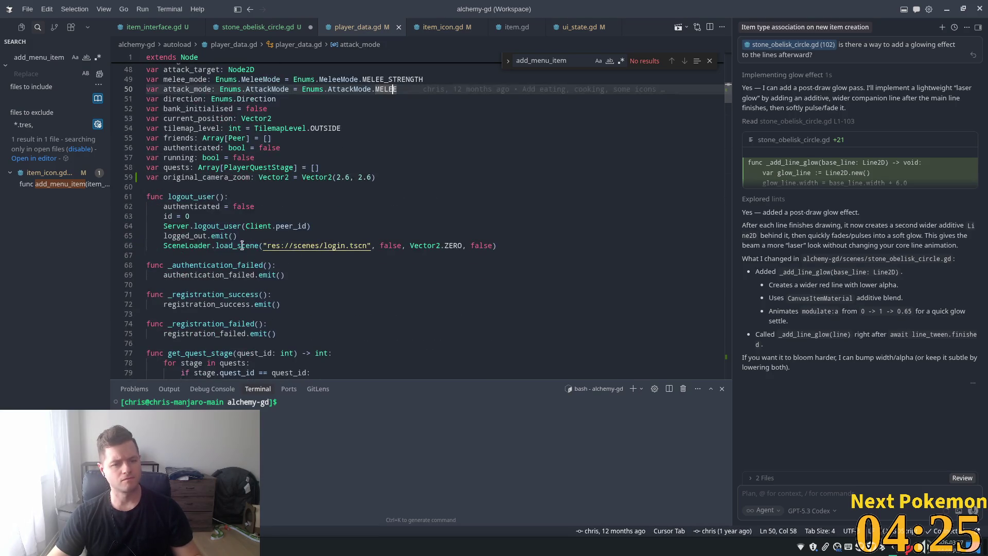
{"action": "scroll", "coordinate": [339, 326], "scroll_direction": "down", "scroll_amount": 4}
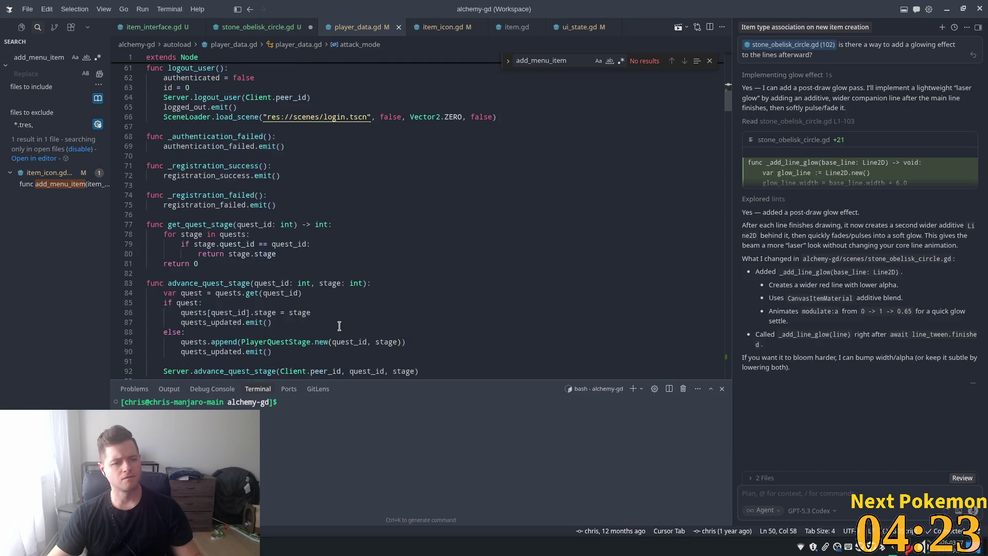
{"action": "scroll", "coordinate": [339, 325], "scroll_direction": "down", "scroll_amount": 5}
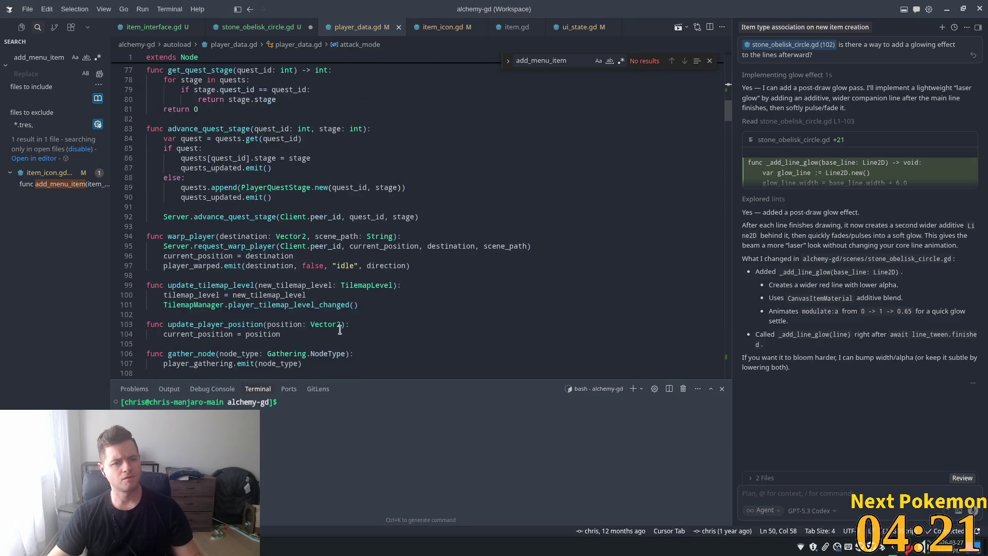
{"action": "scroll", "coordinate": [325, 323], "scroll_direction": "up", "scroll_amount": 6}
{"action": "scroll", "coordinate": [324, 323], "scroll_direction": "up", "scroll_amount": 10}
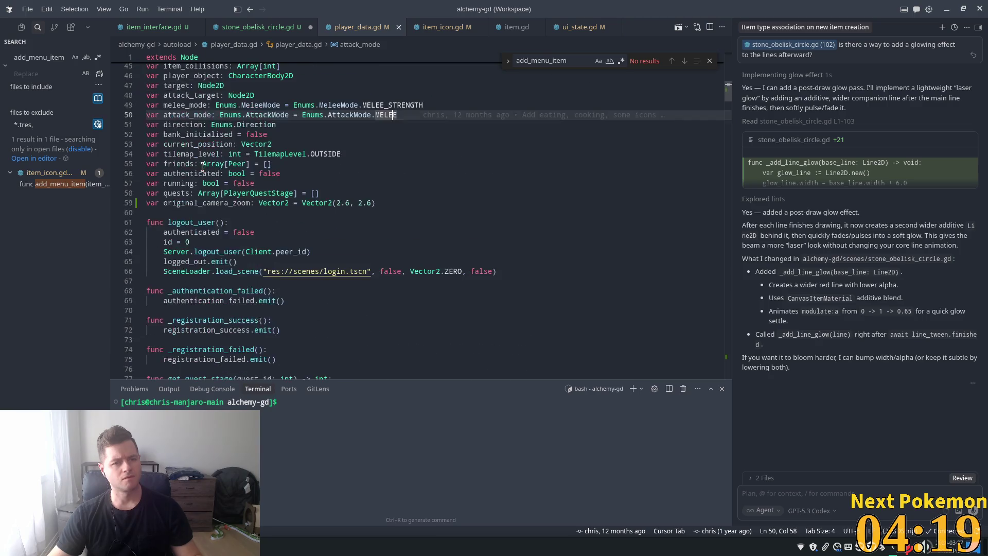
{"action": "key", "text": "alt+Tab"}
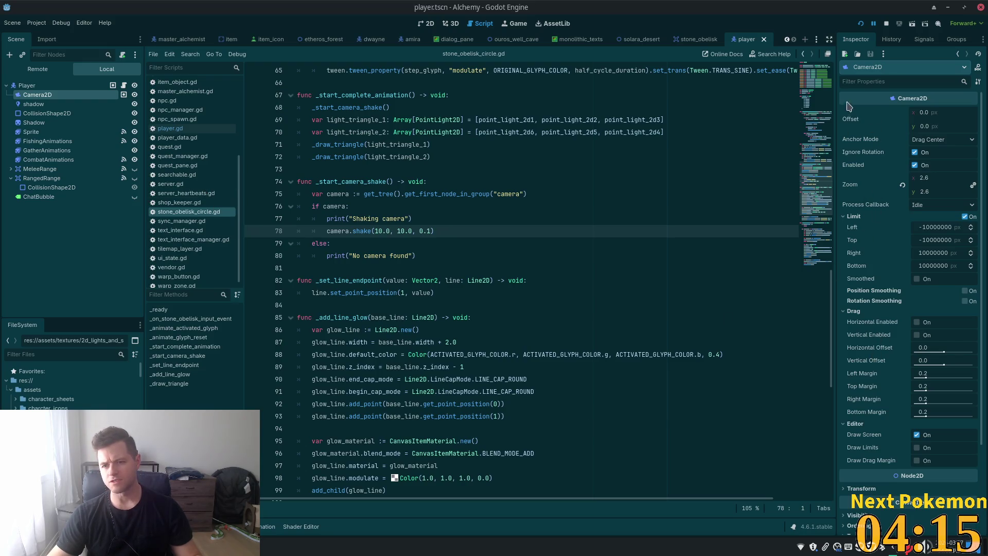
{"action": "scroll", "coordinate": [903, 310], "scroll_direction": "down", "scroll_amount": 3}
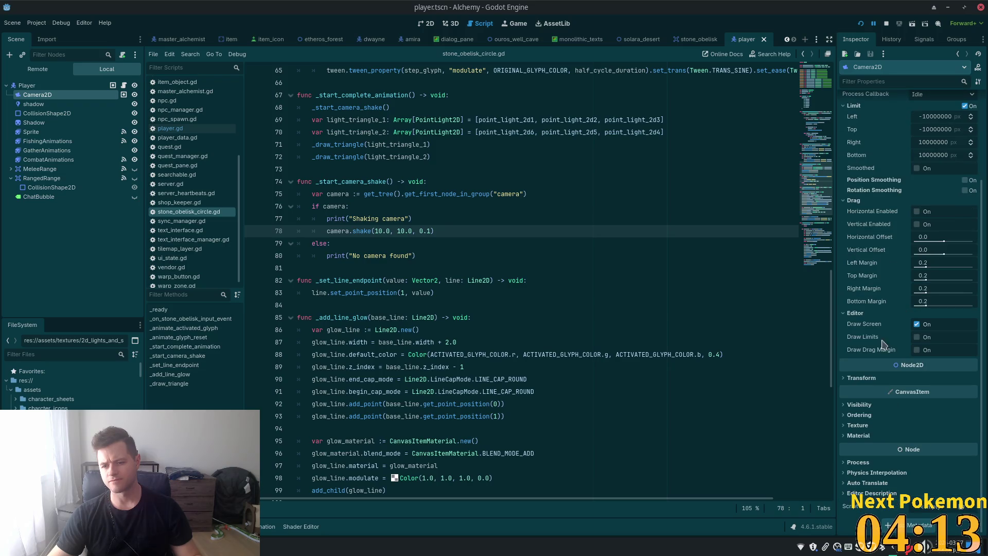
{"action": "left_click", "coordinate": [857, 378]}
{"action": "key", "text": "alt+Tab"}
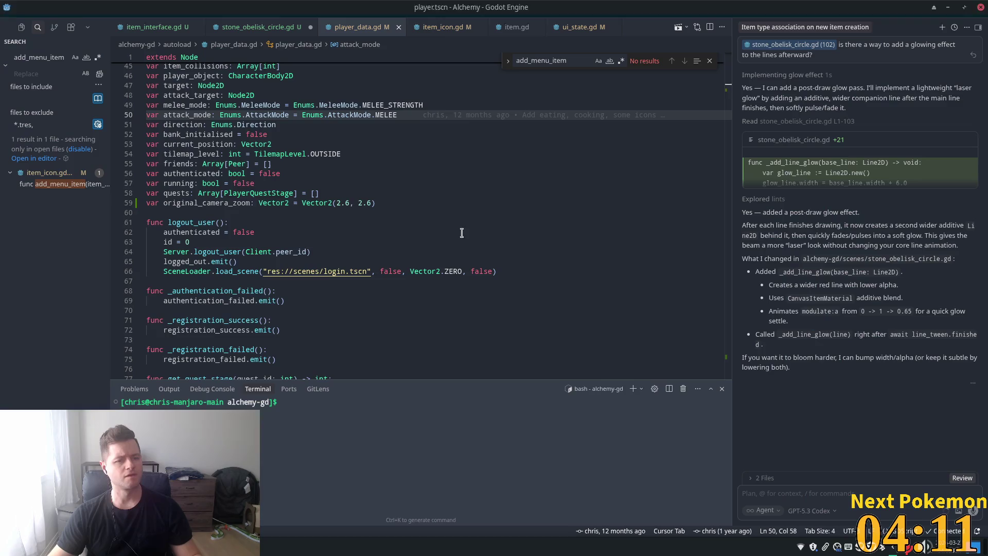
{"action": "left_click", "coordinate": [318, 191]}
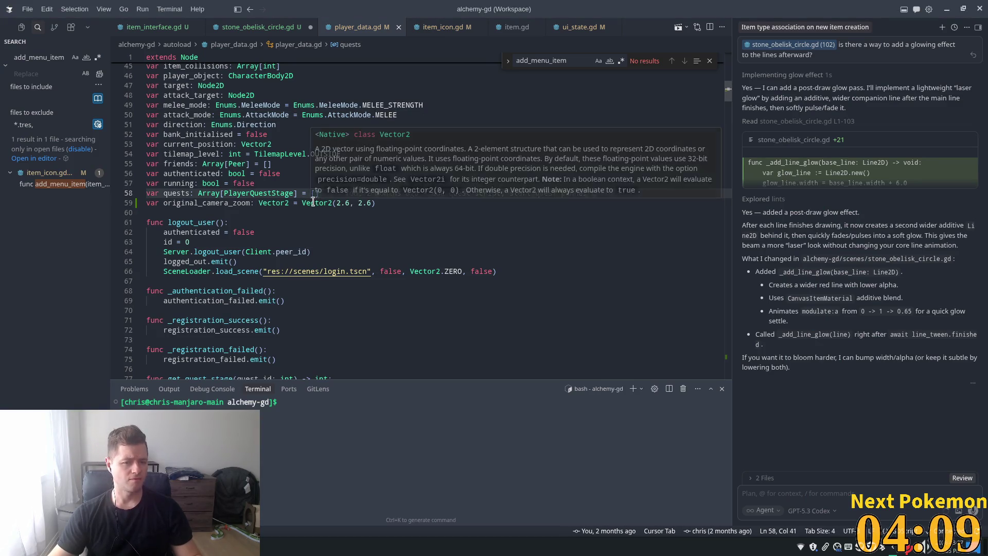
{"action": "left_click", "coordinate": [351, 209]}
{"action": "left_click", "coordinate": [406, 203]}
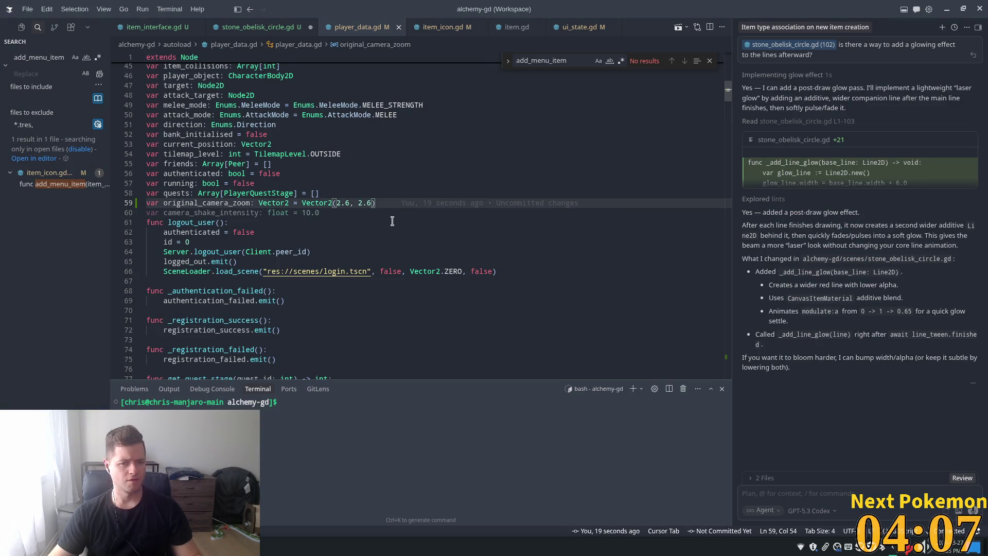
Replace camera.shake with a 1.2× zoom punch that tweens back to original_camera_zoom in 0.1s
{"action": "mouse_move", "coordinate": [729, 101]}
{"action": "left_mouse_down"}
{"action": "mouse_move", "coordinate": [717, 375]}
{"action": "mouse_move", "coordinate": [716, 350]}
{"action": "left_mouse_up"}
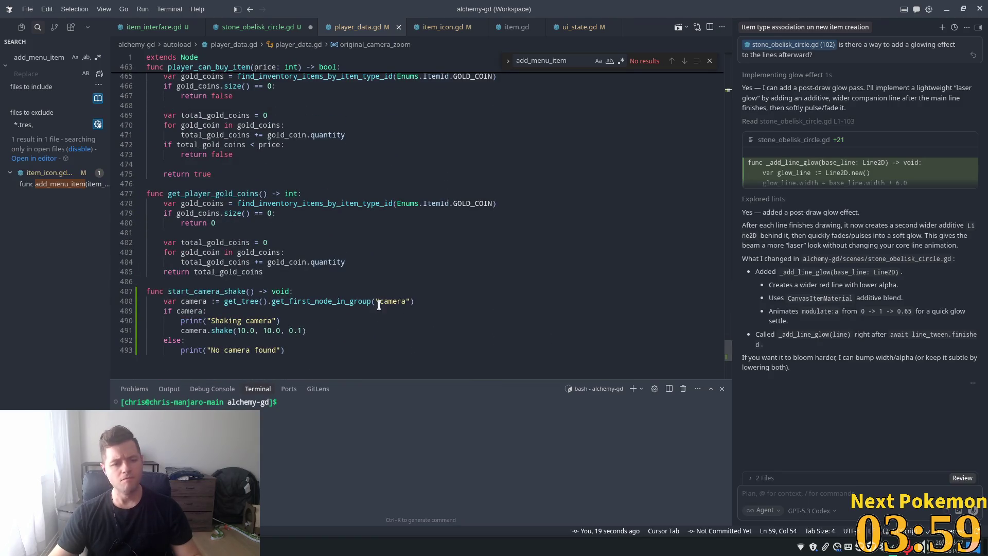
{"action": "left_click", "coordinate": [311, 331]}
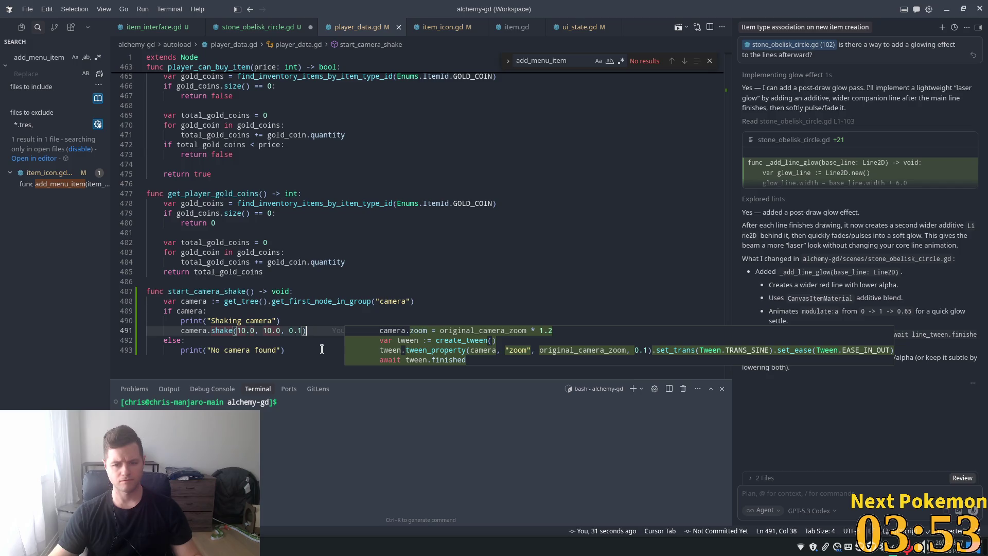
{"action": "key", "text": "Tab"}
{"action": "scroll", "coordinate": [319, 345], "scroll_direction": "down", "scroll_amount": 1}
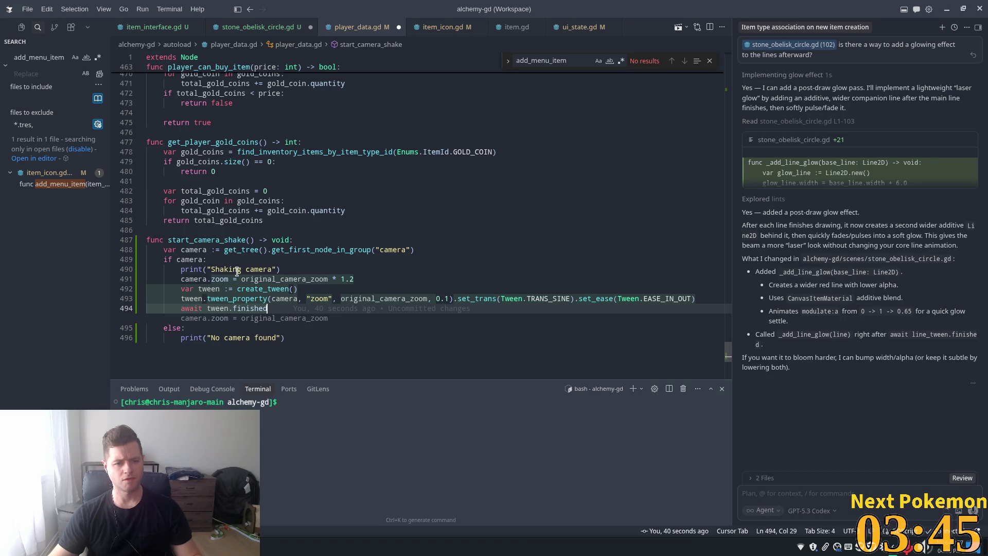
{"action": "left_click", "coordinate": [240, 251]}
{"action": "left_click", "coordinate": [207, 298]}
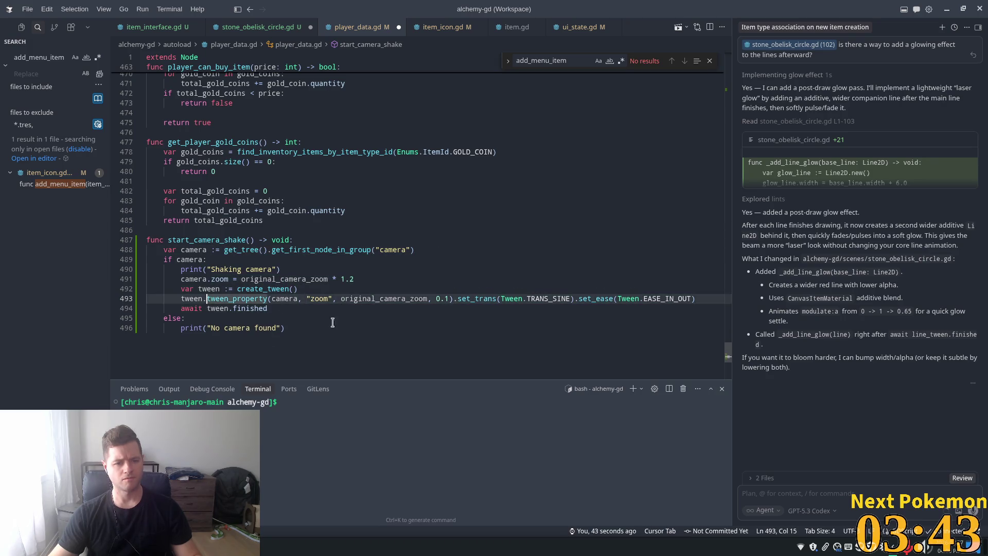
{"action": "left_click", "coordinate": [276, 309]}
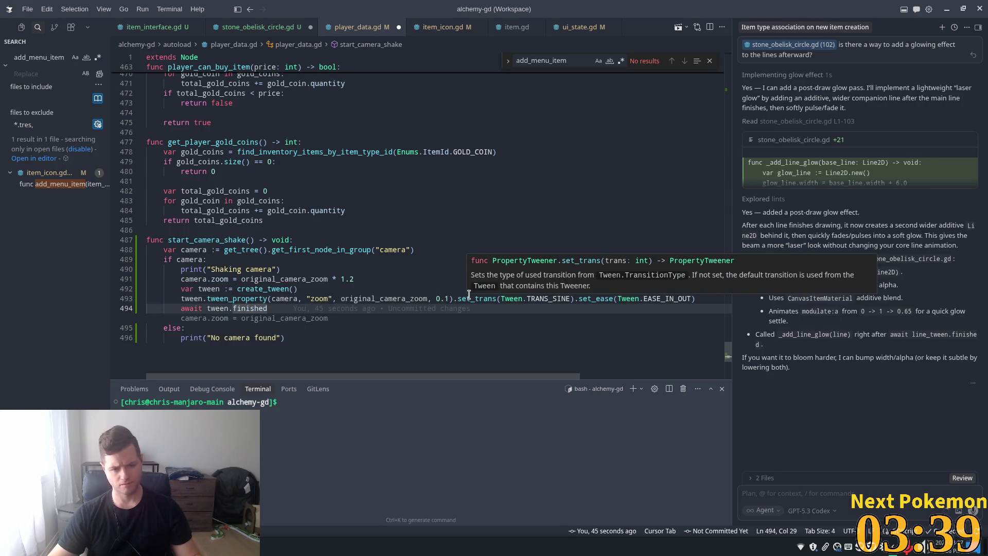
Add a blank line and a # comment after await tween.finished, then select lines 490–494
{"action": "key", "text": "Return"}
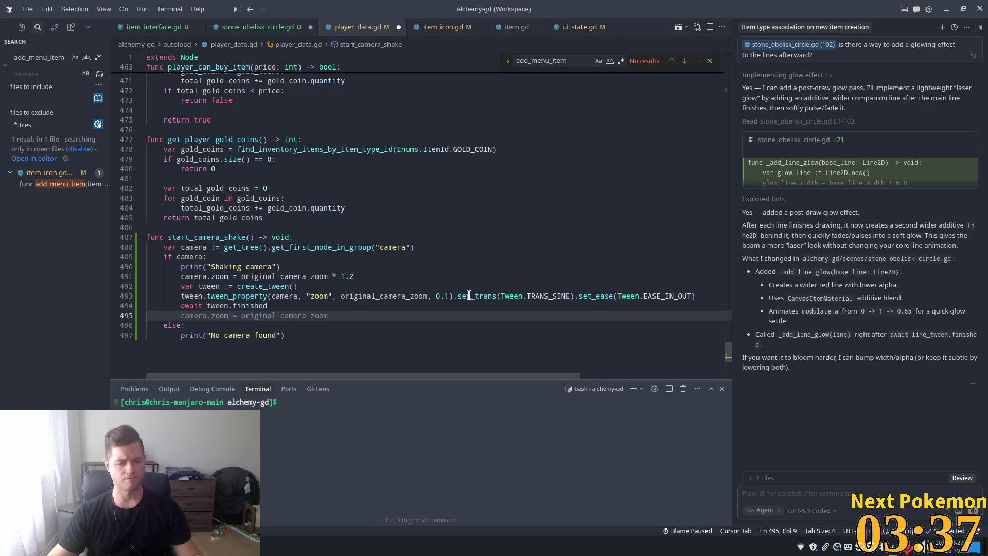
{"action": "key", "text": "Return"}
{"action": "type", "text": "#"}
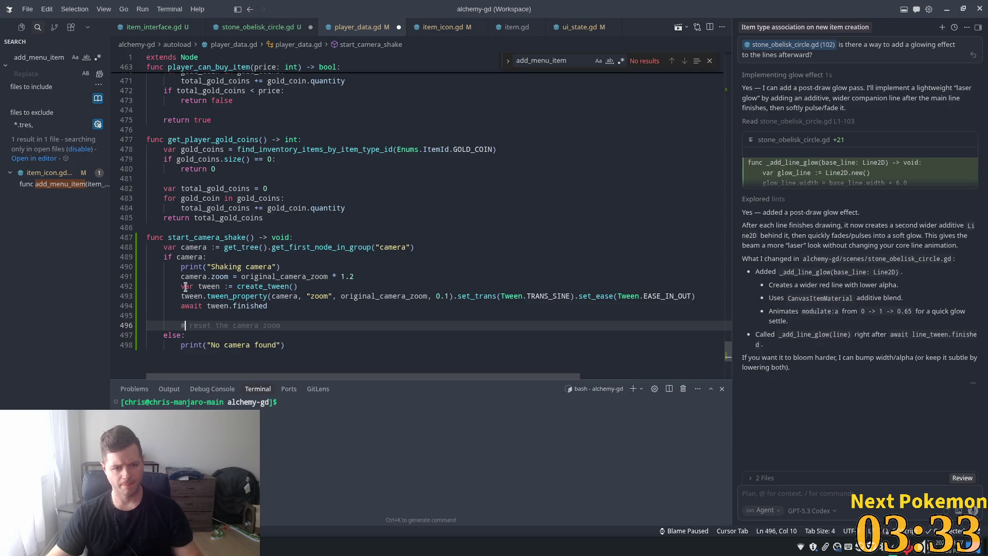
{"action": "left_click", "coordinate": [185, 287]}
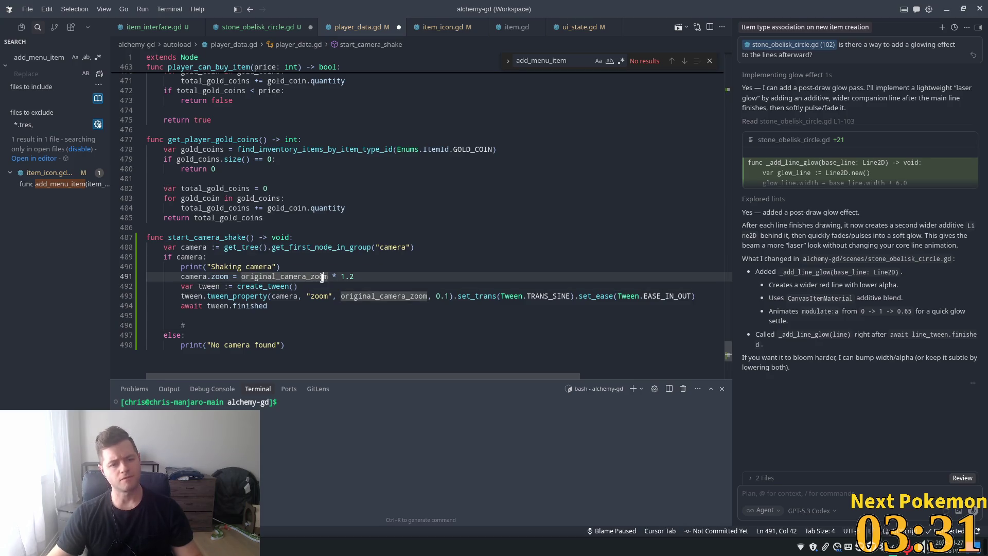
{"action": "left_click", "coordinate": [282, 306]}
{"action": "mouse_move", "coordinate": [281, 306]}
{"action": "left_mouse_down"}
{"action": "mouse_move", "coordinate": [191, 278]}
{"action": "mouse_move", "coordinate": [203, 286]}
{"action": "mouse_move", "coordinate": [179, 267]}
{"action": "left_mouse_up"}
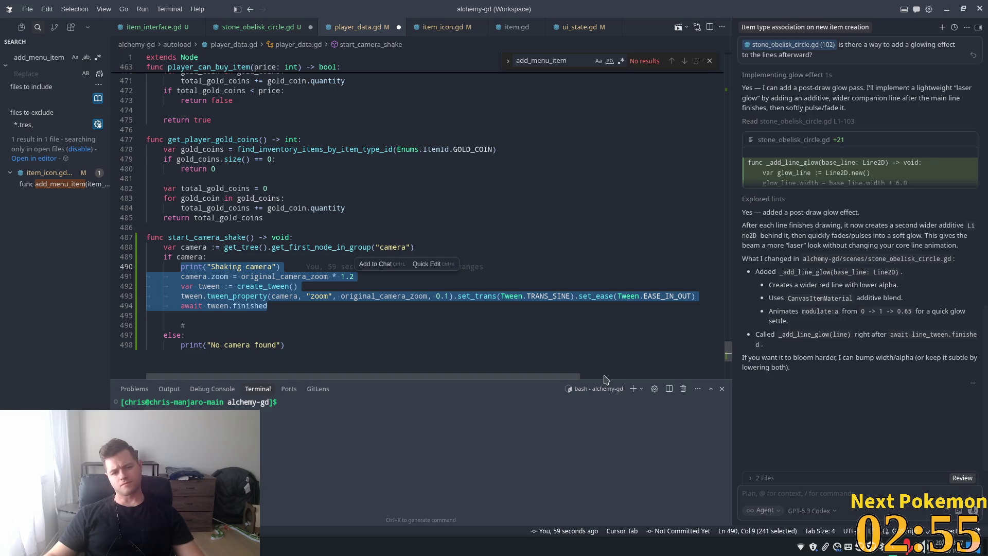
Add var shake_tween: Tween = null below original_camera_zoom in player_data.gd
{"action": "left_click_drag", "start_coordinate": [728, 361], "coordinate": [749, 120]}
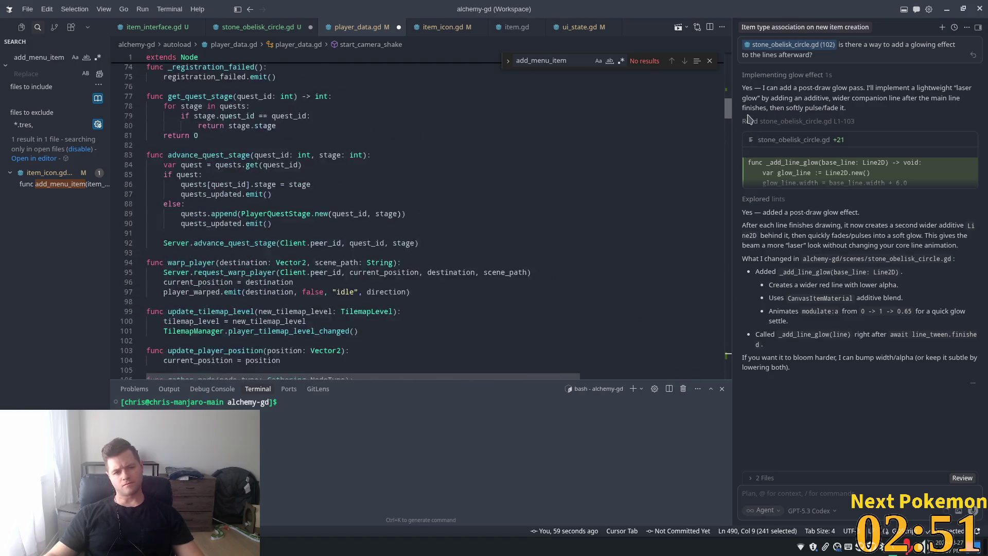
{"action": "scroll", "coordinate": [216, 274], "scroll_direction": "up", "scroll_amount": 12}
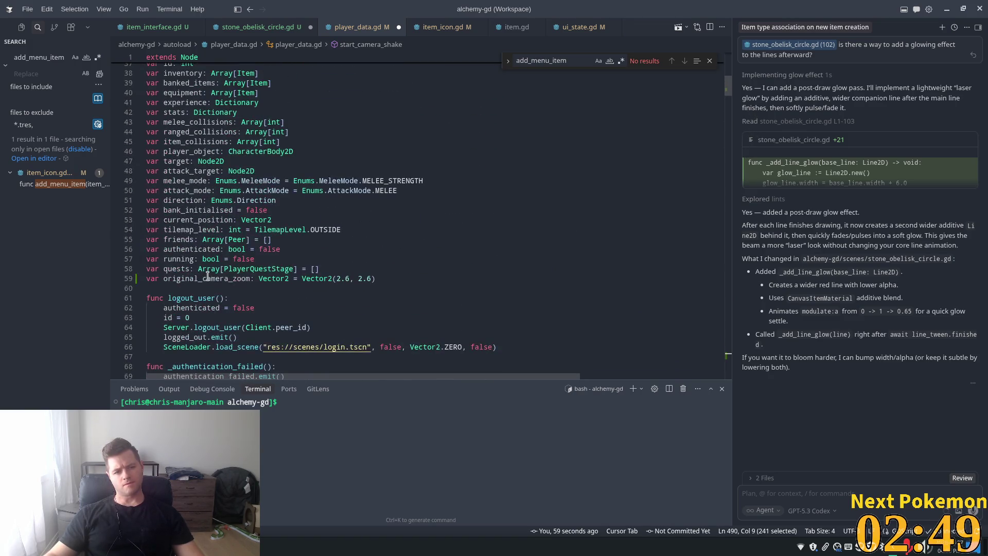
{"action": "left_click", "coordinate": [387, 278]}
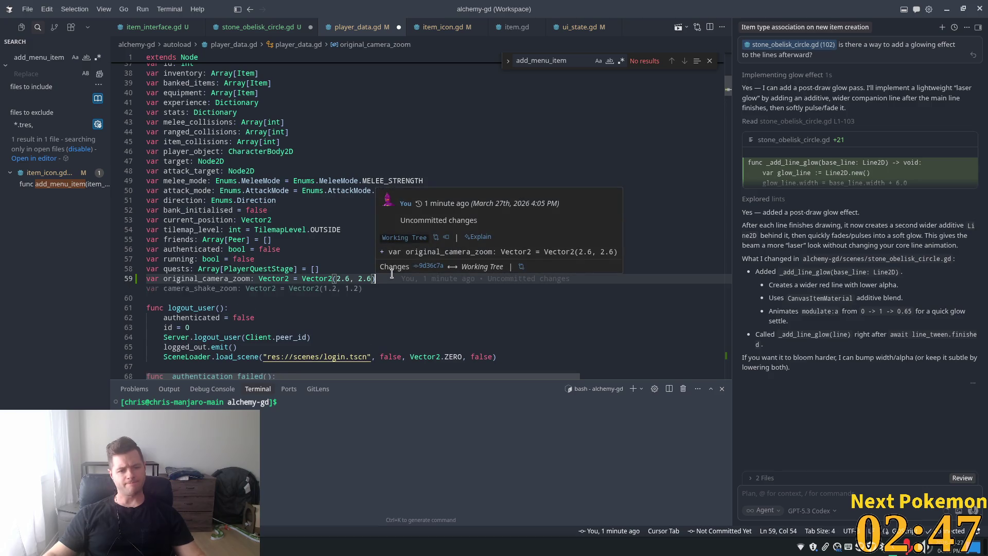
{"action": "key", "text": "Return"}
{"action": "type", "text": "var "}
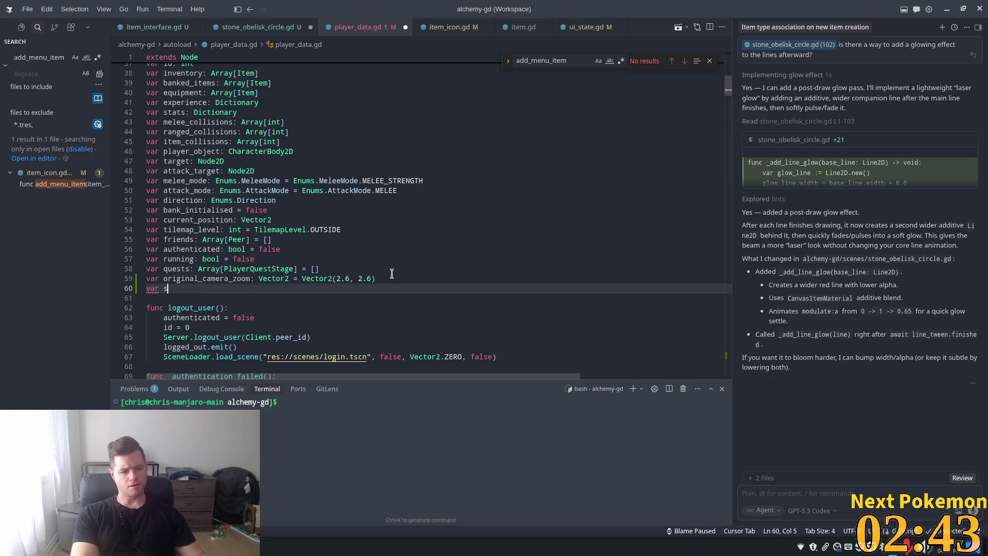
{"action": "type", "text": "shake_t"}
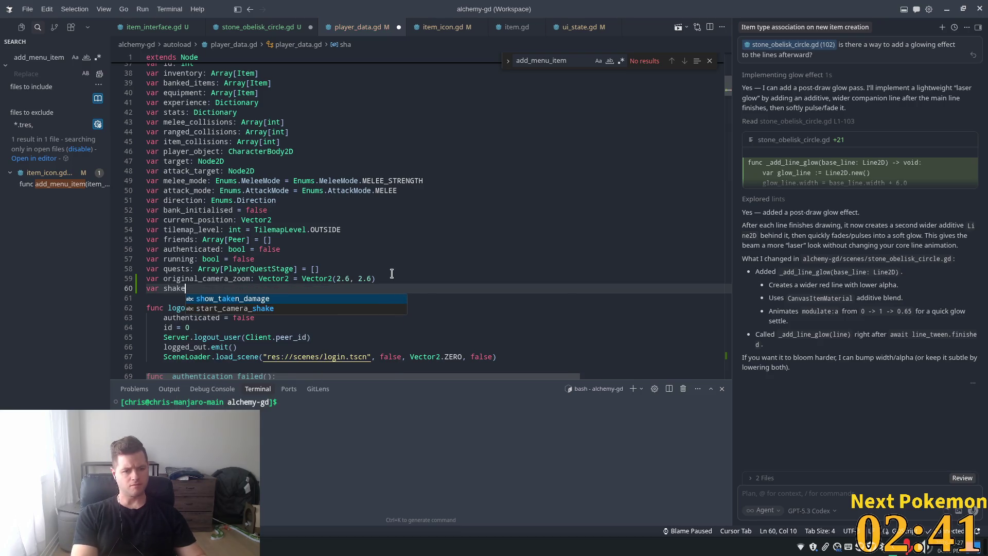
{"action": "key", "text": "Tab"}
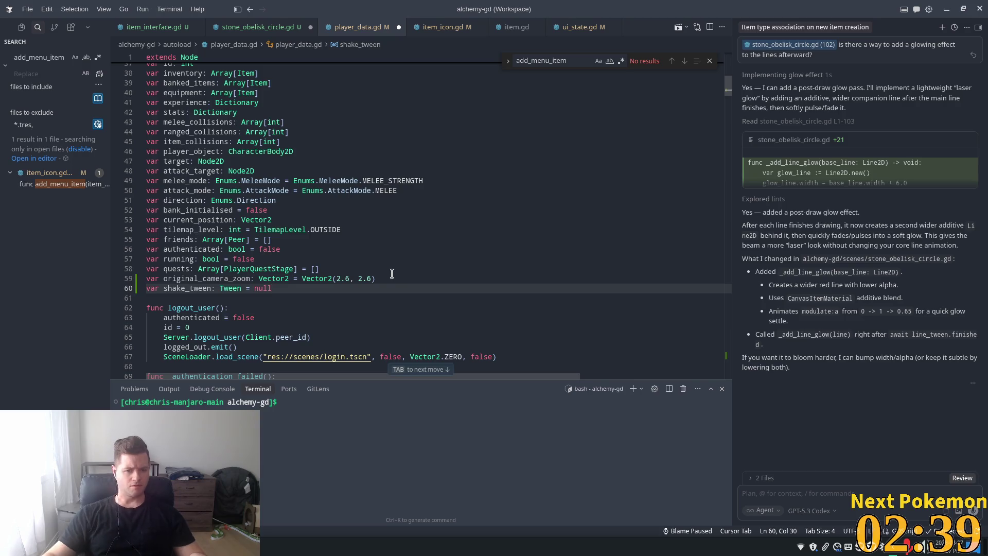
Delete the camera.zoom line and the zoom tween_property and await lines from start_camera_shake
{"action": "left_click_drag", "start_coordinate": [729, 88], "coordinate": [729, 360]}
{"action": "left_click_drag", "start_coordinate": [293, 240], "coordinate": [183, 233]}
{"action": "key", "text": "BackSpace"}
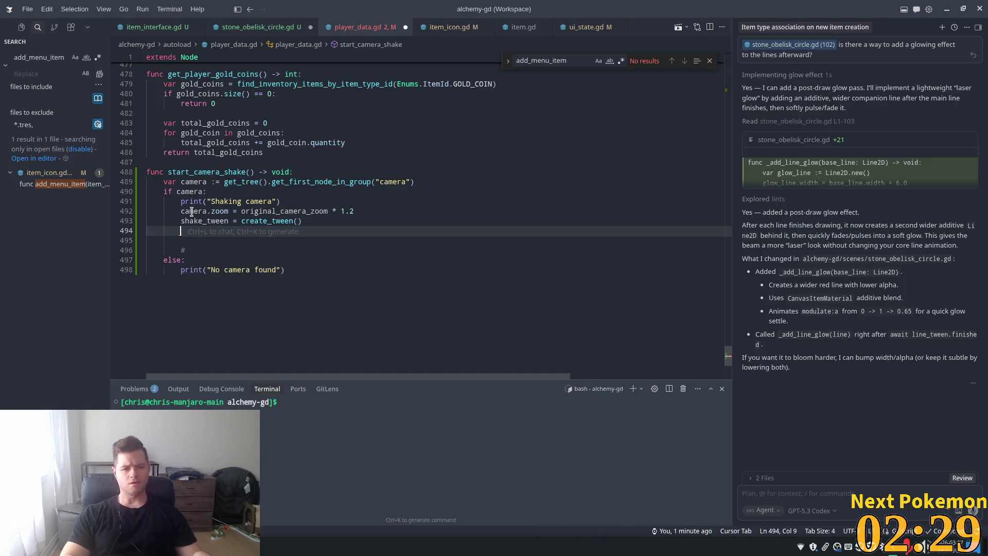
{"action": "left_click_drag", "start_coordinate": [368, 212], "coordinate": [147, 212]}
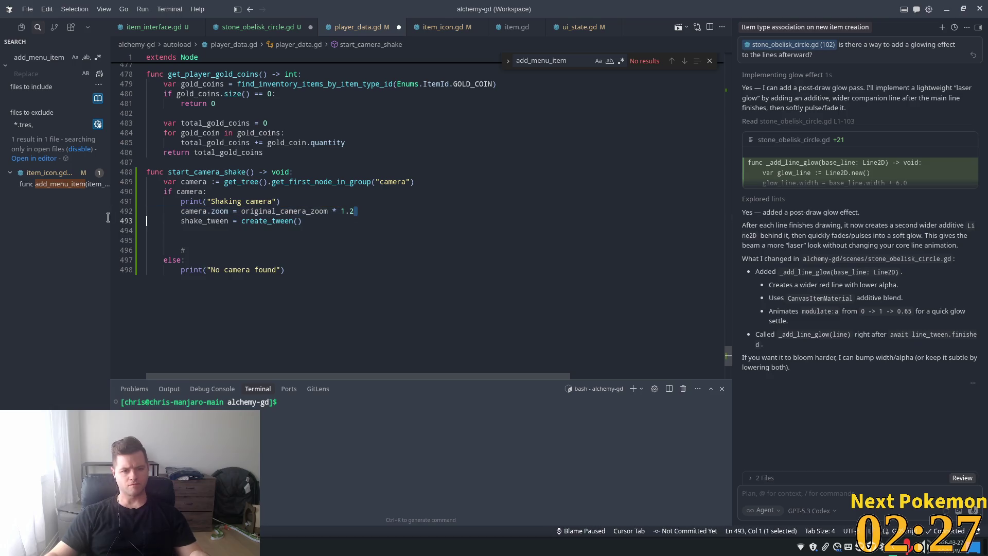
{"action": "key", "text": "BackSpace"}
{"action": "key", "text": "BackSpace"}
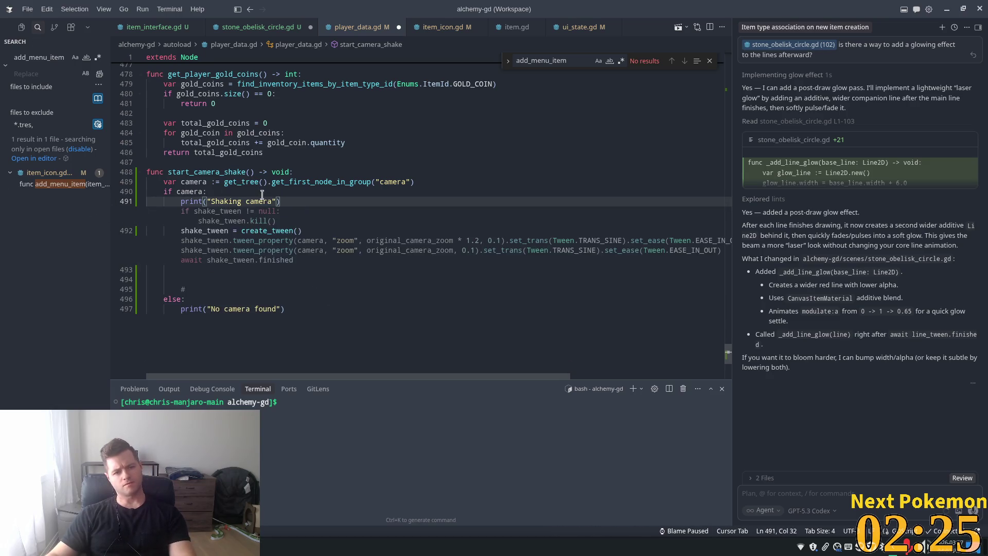
{"action": "key", "text": "Escape"}
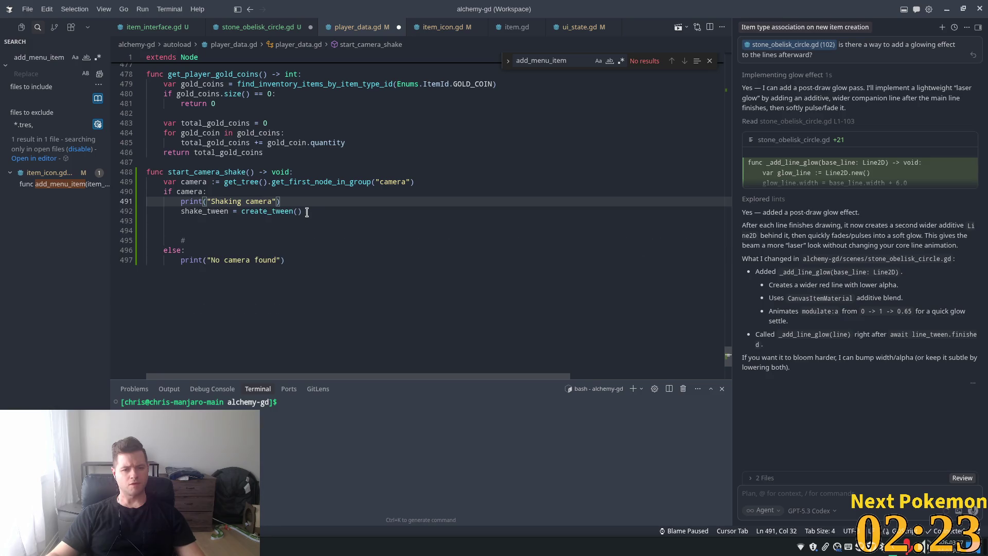
{"action": "mouse_move", "coordinate": [728, 355]}
{"action": "left_mouse_down"}
{"action": "mouse_move", "coordinate": [729, 75]}
{"action": "mouse_move", "coordinate": [730, 105]}
{"action": "mouse_move", "coordinate": [730, 93]}
{"action": "left_mouse_up"}
{"action": "scroll", "coordinate": [311, 192], "scroll_direction": "up", "scroll_amount": 1}
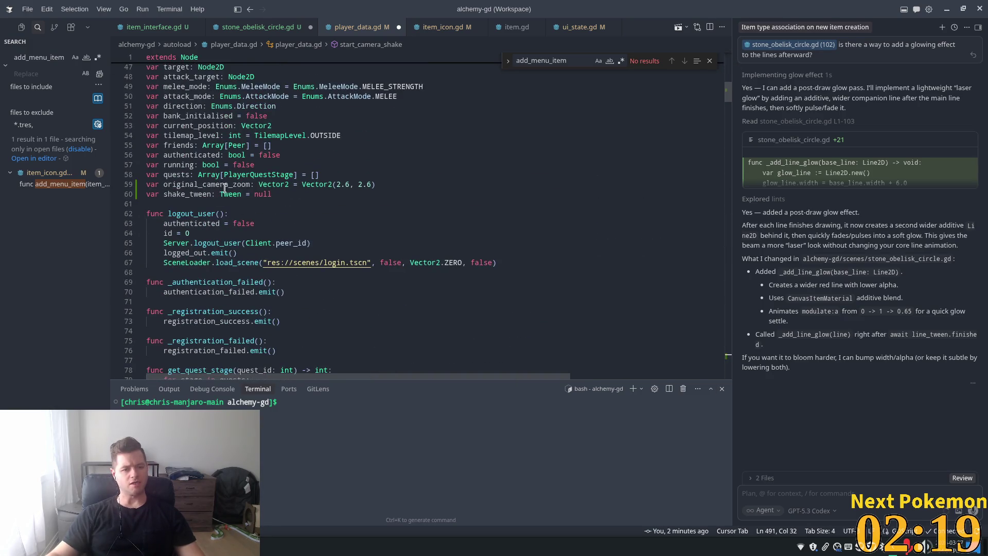
Remove the original_camera_zoom declaration and save player_data.gd
{"action": "left_click", "coordinate": [237, 193]}
{"action": "left_click_drag", "start_coordinate": [320, 175], "coordinate": [387, 180]}
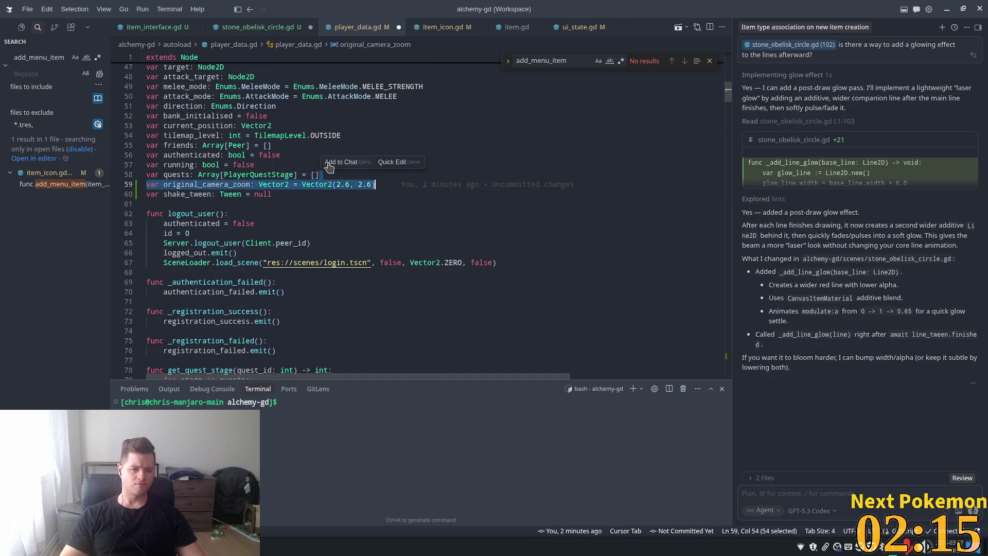
{"action": "key", "text": "BackSpace"}
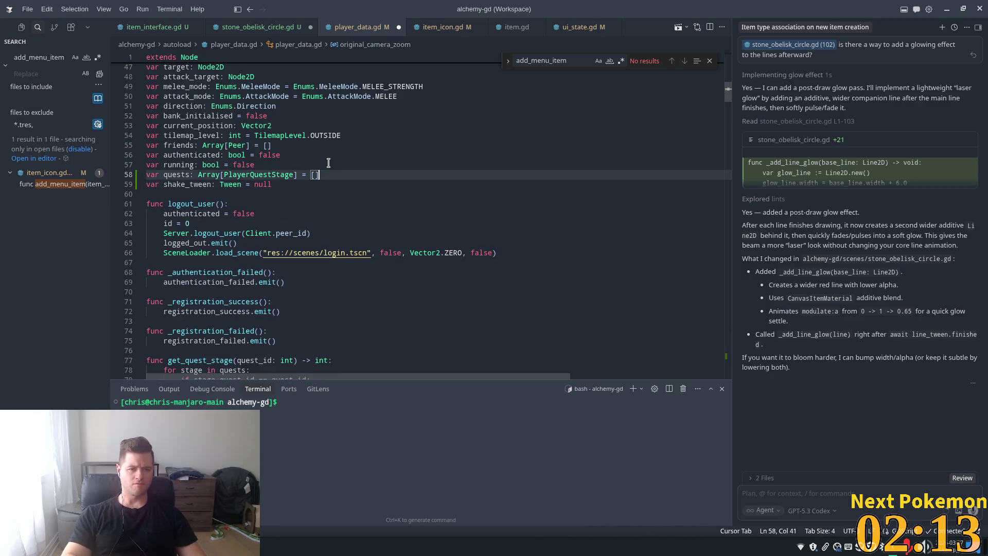
{"action": "key", "text": "ctrl+s"}
Clear the leftover blank and comment lines in start_camera_shake and add a 10-pixel shake comment
{"action": "scroll", "coordinate": [566, 231], "scroll_direction": "down", "scroll_amount": 20}
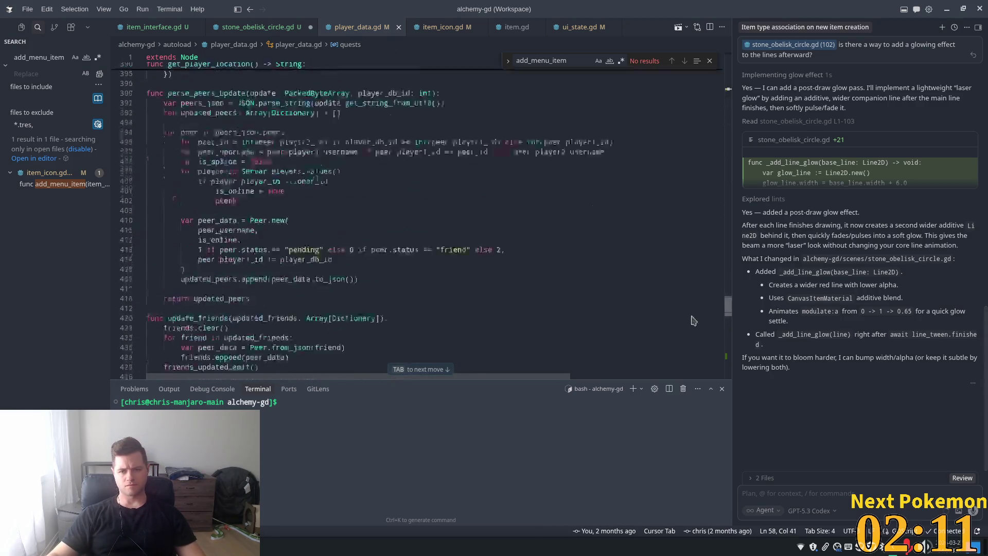
{"action": "scroll", "coordinate": [693, 318], "scroll_direction": "down", "scroll_amount": 20}
{"action": "left_click", "coordinate": [308, 263]}
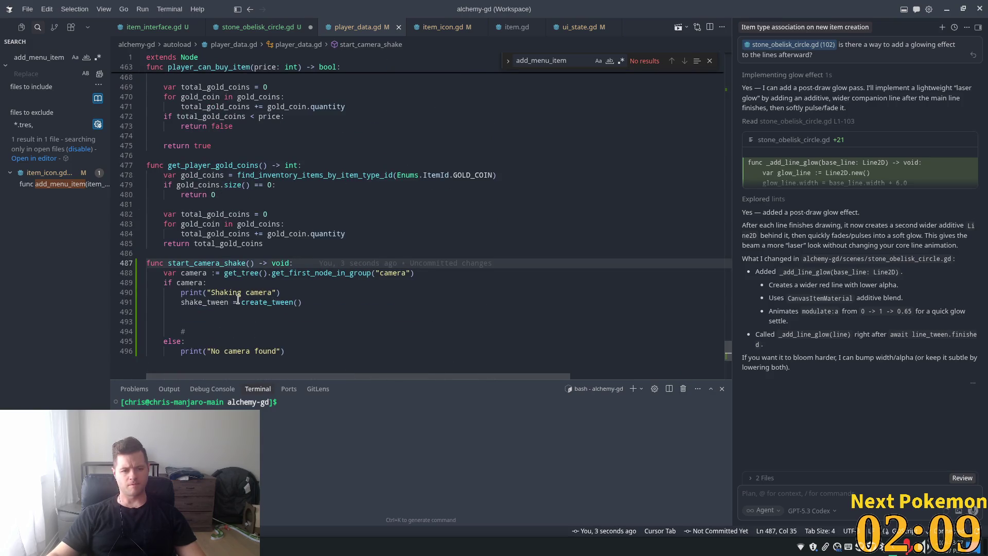
{"action": "left_click", "coordinate": [185, 309]}
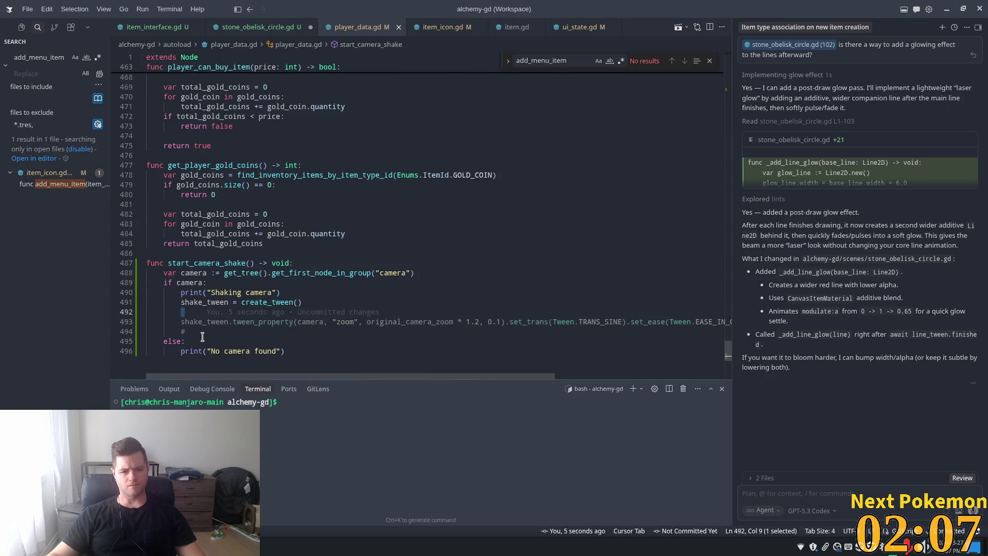
{"action": "left_click_drag", "start_coordinate": [203, 335], "coordinate": [183, 307]}
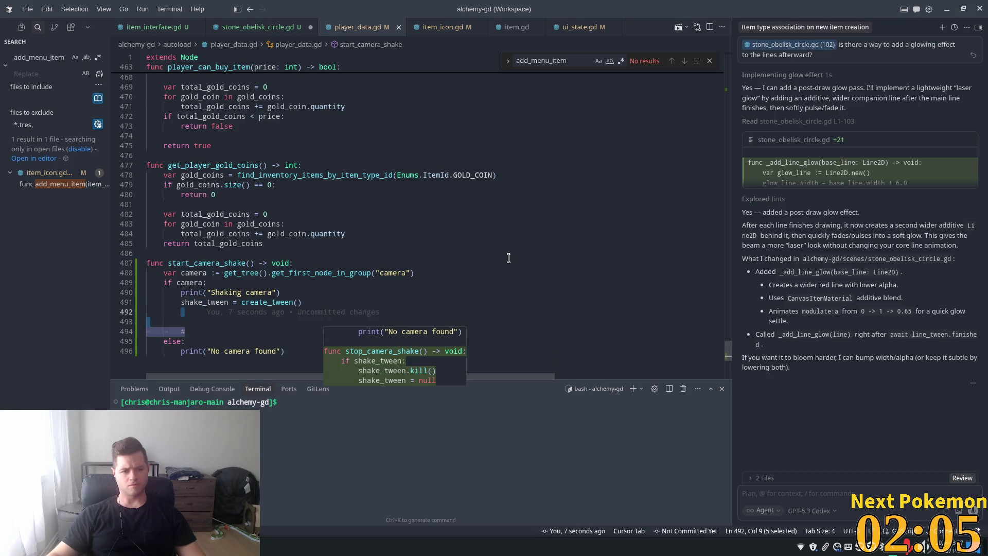
{"action": "key", "text": "BackSpace"}
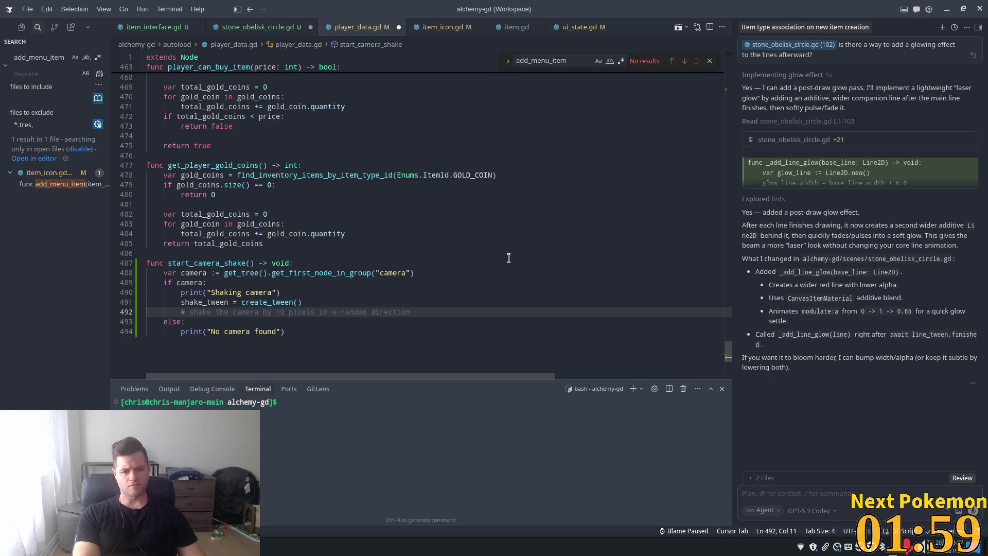
{"action": "key", "text": "Tab"}
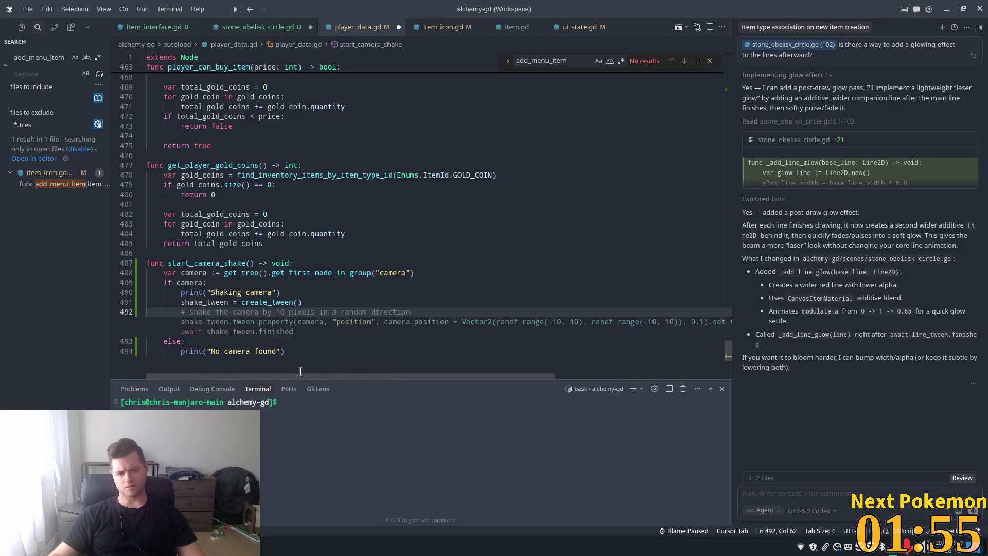
Add a forever-looping random ±10-pixel position tween and a stop_camera_shake function that clears shake_tween
{"action": "mouse_move", "coordinate": [301, 377]}
{"action": "left_mouse_down"}
{"action": "mouse_move", "coordinate": [444, 395]}
{"action": "mouse_move", "coordinate": [247, 373]}
{"action": "left_mouse_up"}
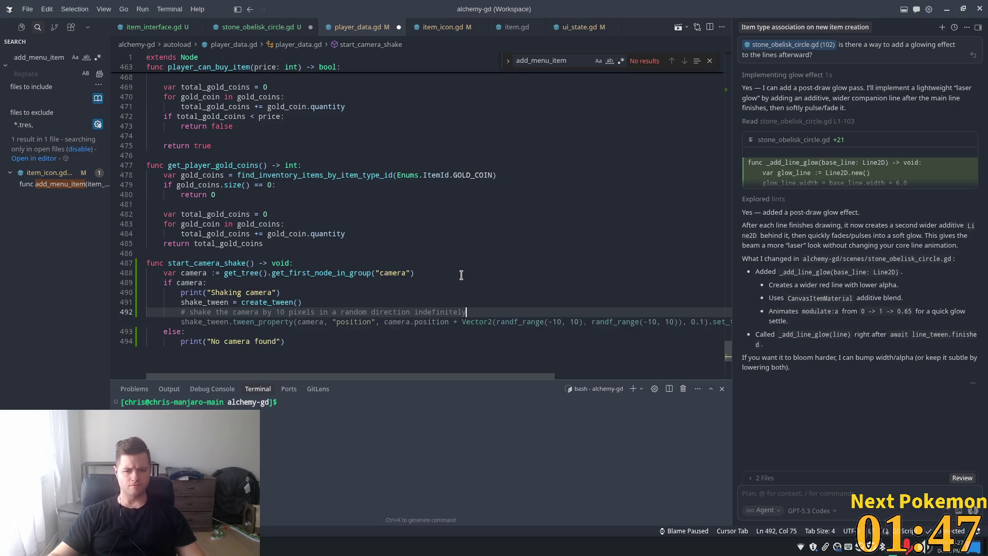
{"action": "mouse_move", "coordinate": [530, 379]}
{"action": "left_mouse_down"}
{"action": "mouse_move", "coordinate": [731, 393]}
{"action": "mouse_move", "coordinate": [360, 381]}
{"action": "left_mouse_up"}
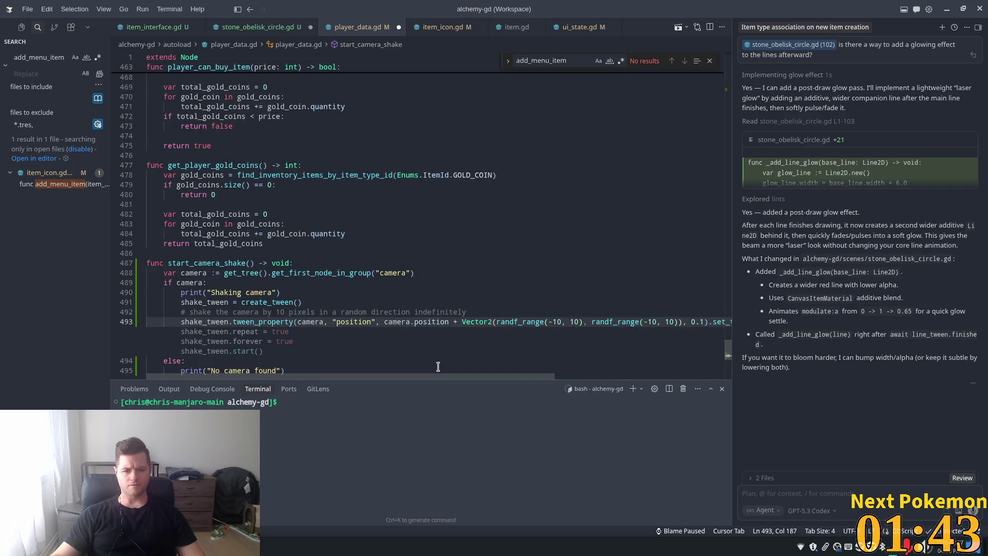
{"action": "scroll", "coordinate": [288, 245], "scroll_direction": "down", "scroll_amount": 2}
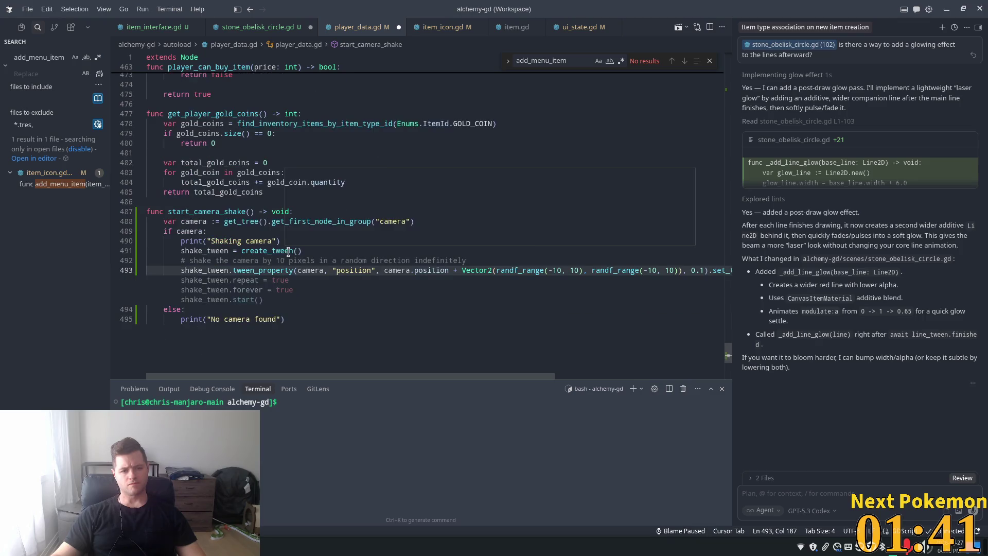
{"action": "key", "text": "Tab"}
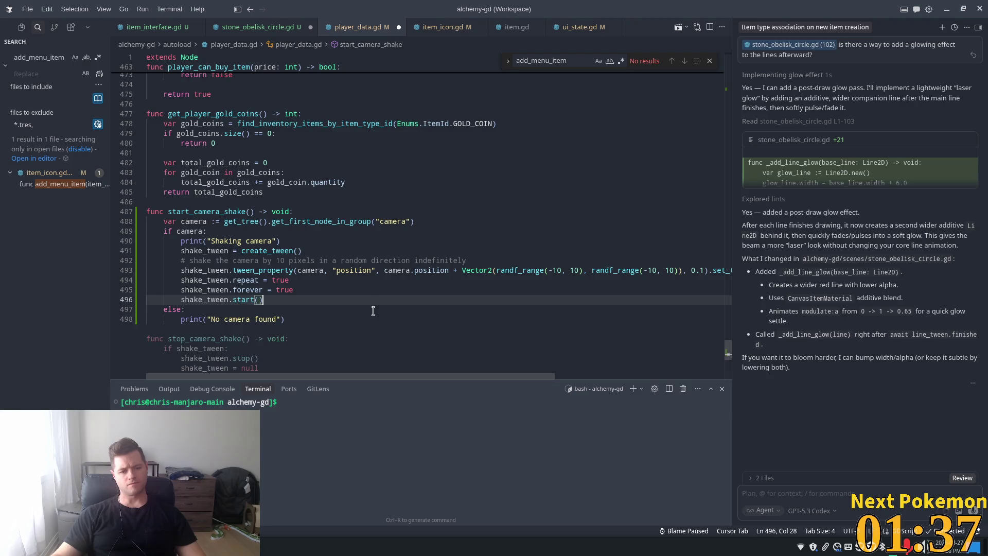
{"action": "key", "text": "Tab"}
{"action": "scroll", "coordinate": [351, 338], "scroll_direction": "down", "scroll_amount": 2}
{"action": "scroll", "coordinate": [351, 337], "scroll_direction": "down", "scroll_amount": 2}
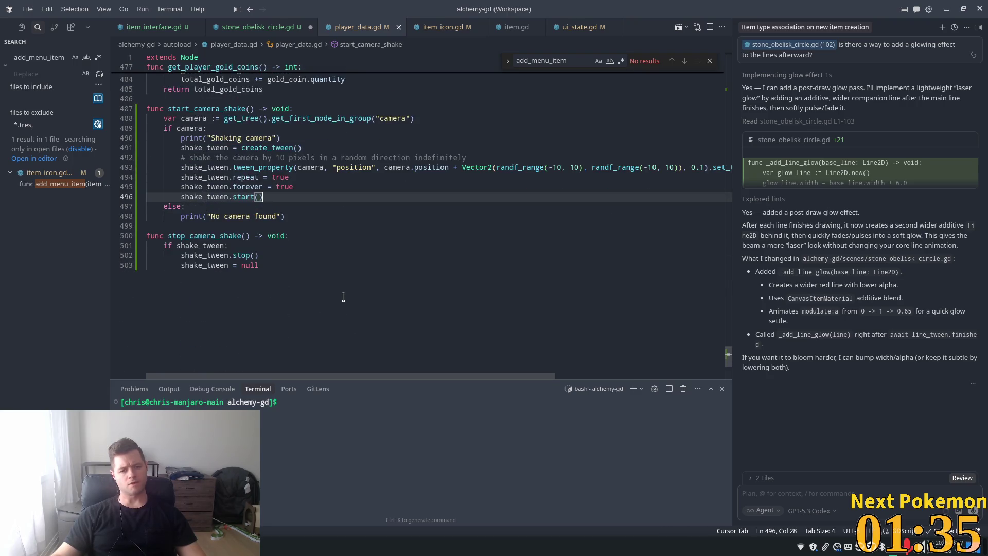
{"action": "left_click", "coordinate": [288, 235]}
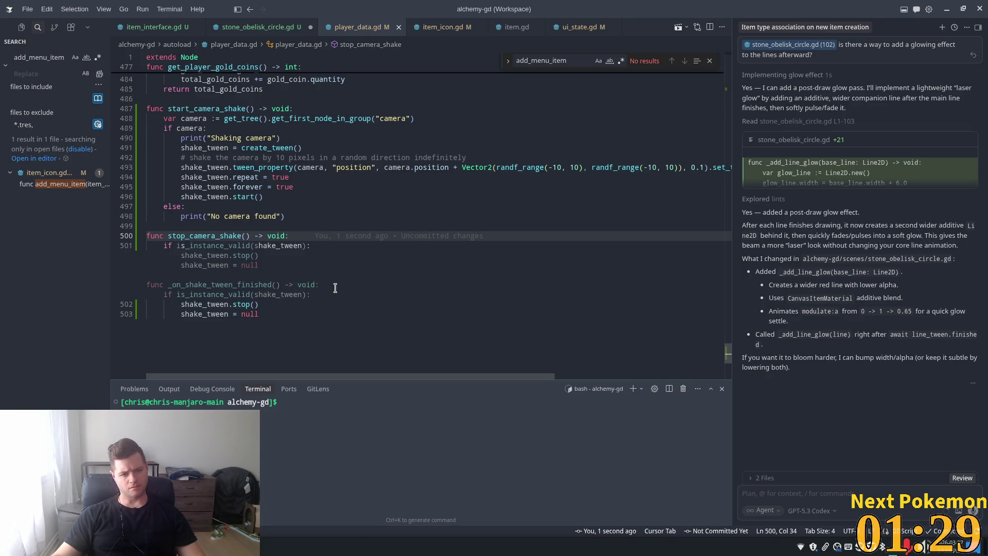
{"action": "left_click", "coordinate": [292, 177]}
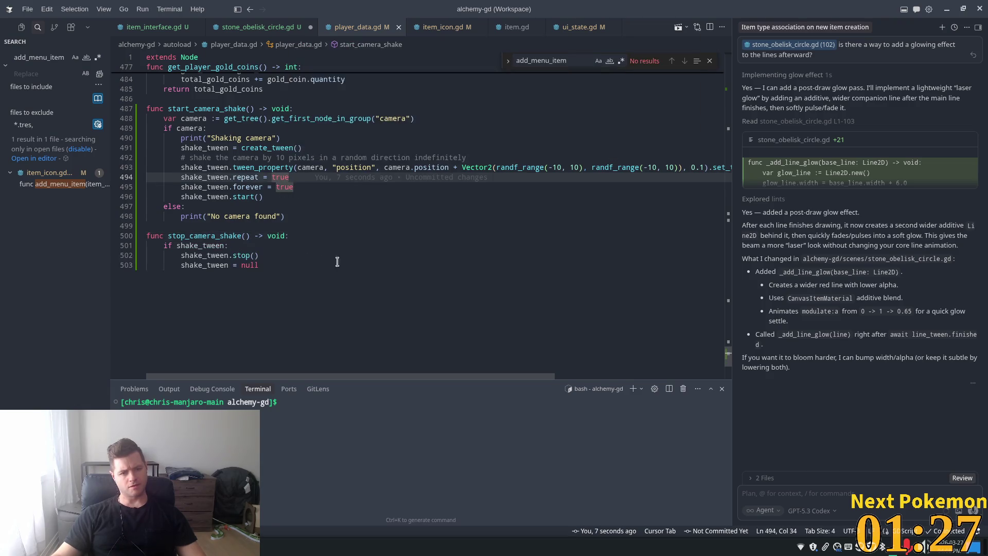
Call PlayerData.stop_camera_shake() after _add_line_glow(line) in _draw_triangle, then run the game in Godot
{"action": "left_click", "coordinate": [311, 216]}
{"action": "left_click", "coordinate": [263, 27]}
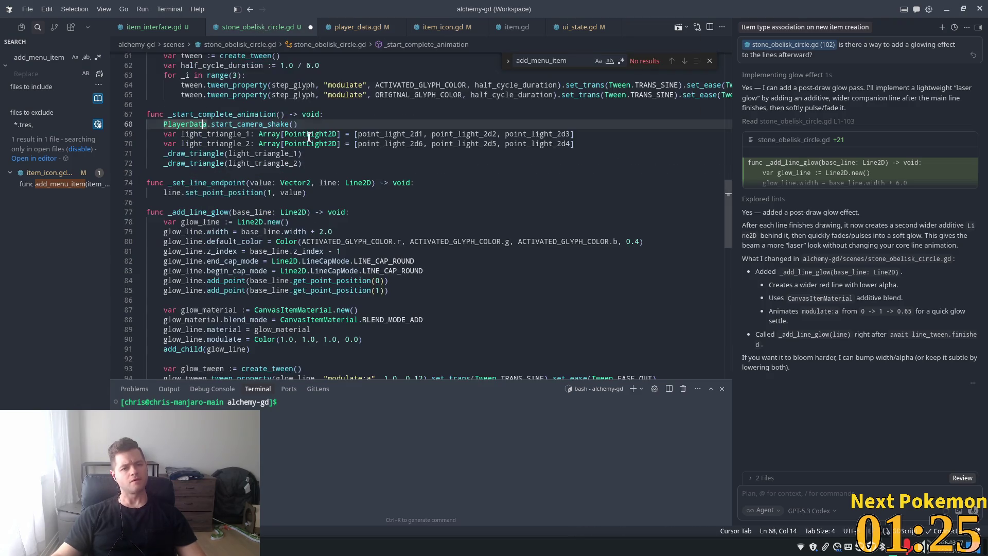
{"action": "left_click", "coordinate": [306, 125]}
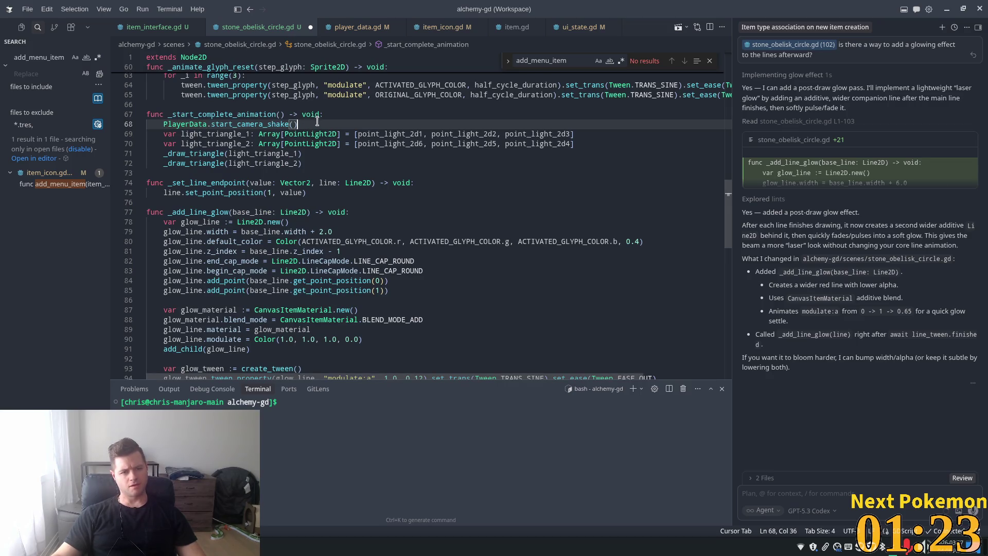
{"action": "scroll", "coordinate": [307, 262], "scroll_direction": "down", "scroll_amount": 3}
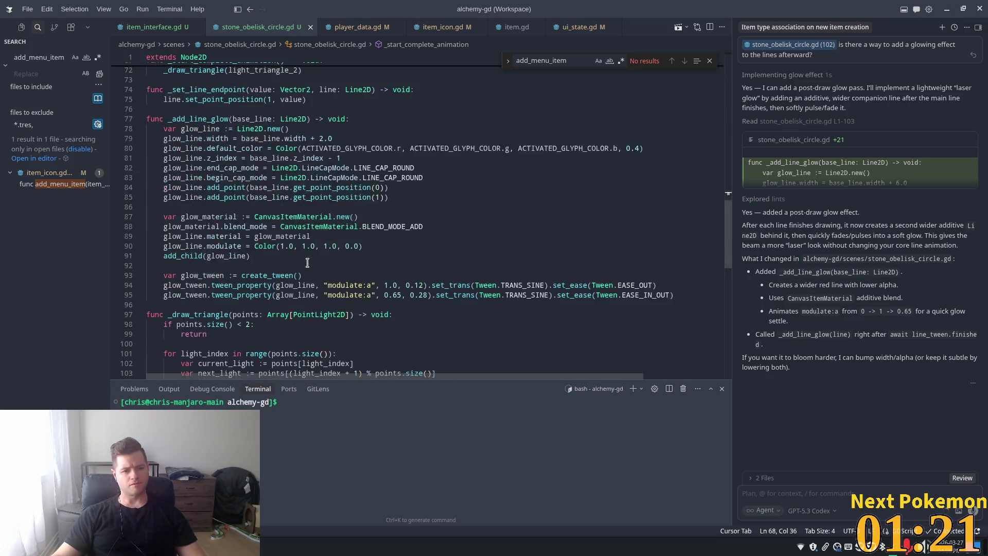
{"action": "scroll", "coordinate": [307, 263], "scroll_direction": "down", "scroll_amount": 6}
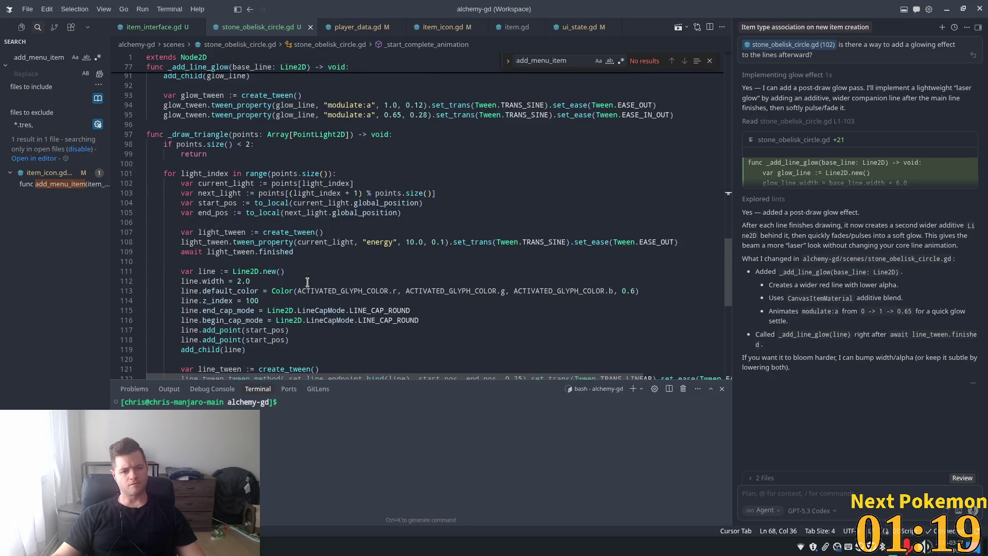
{"action": "scroll", "coordinate": [307, 282], "scroll_direction": "down", "scroll_amount": 3}
{"action": "left_click", "coordinate": [300, 297]}
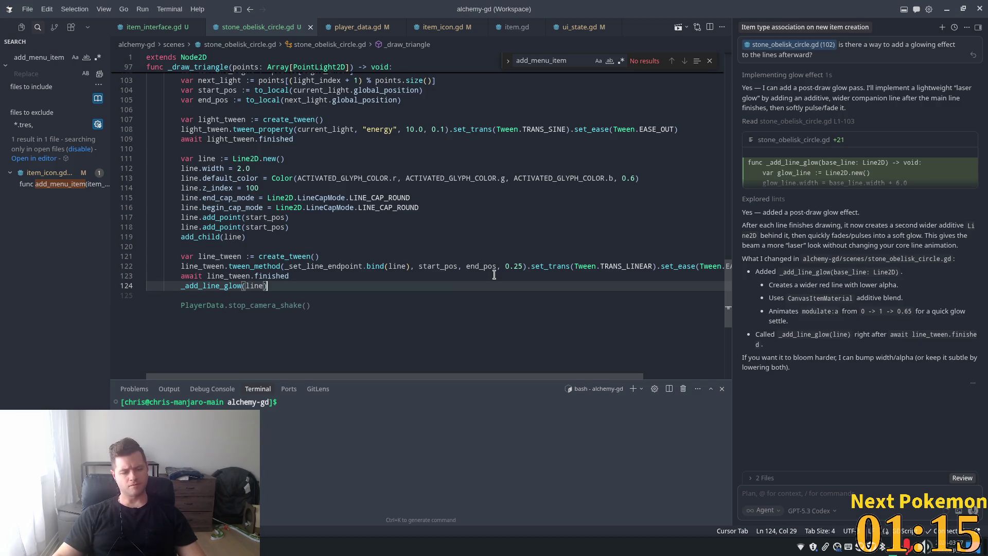
{"action": "key", "text": "Tab"}
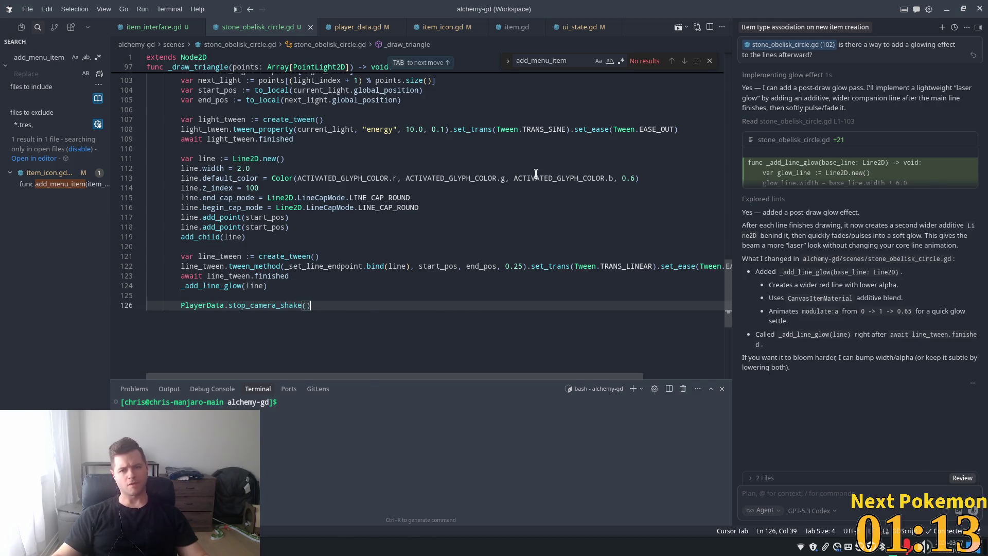
{"action": "key", "text": "alt+Tab"}
{"action": "key", "text": "F5"}
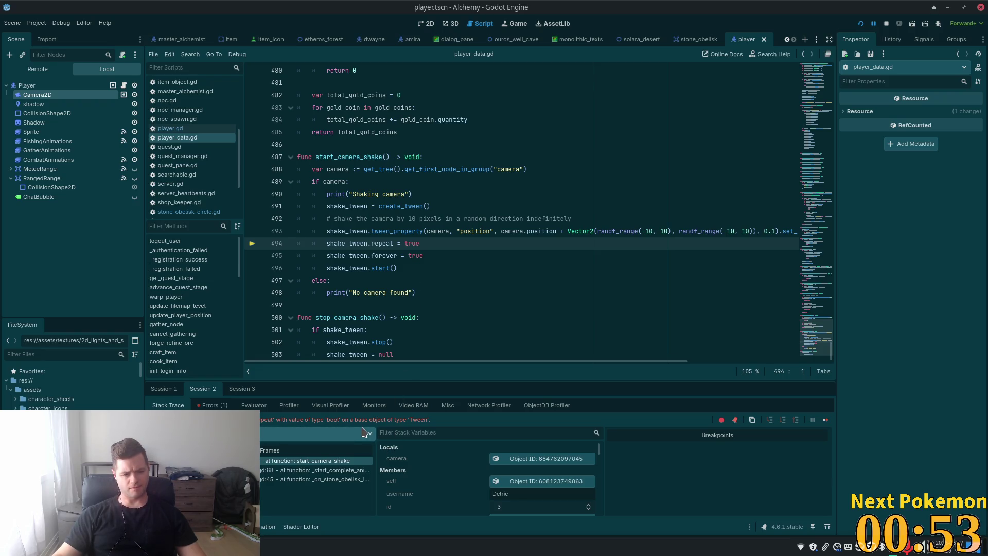
{"action": "left_click", "coordinate": [382, 257]}
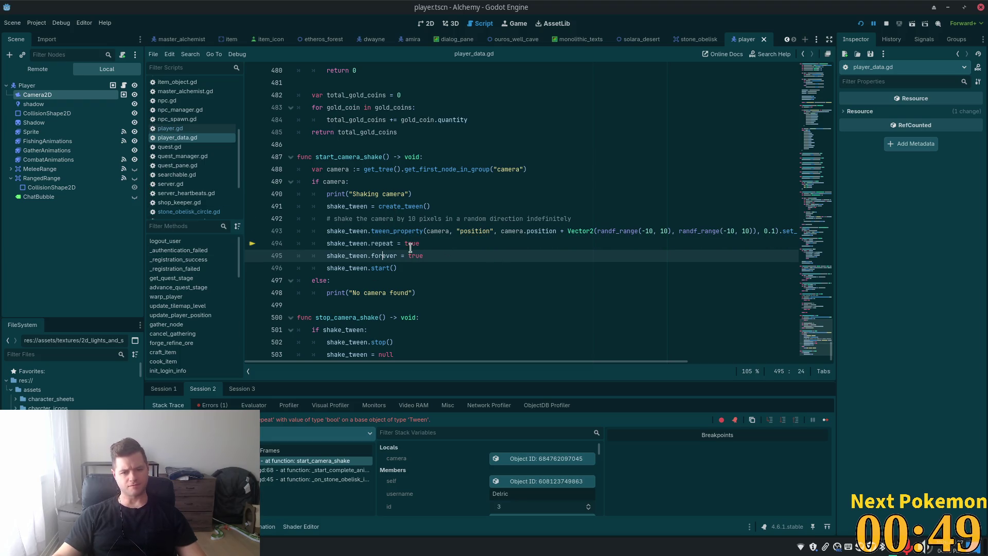
{"action": "left_click_drag", "start_coordinate": [421, 243], "coordinate": [224, 248]}
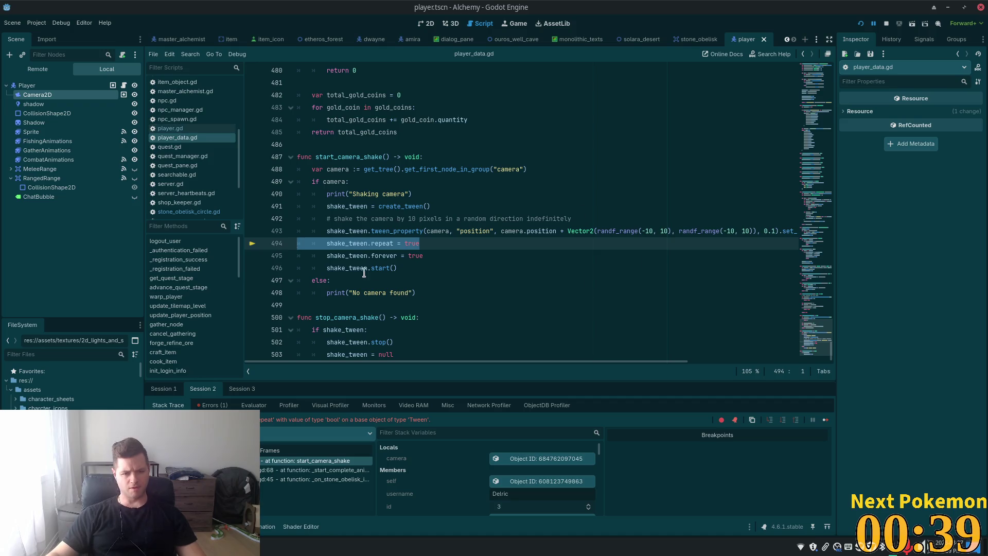
{"action": "double_click", "coordinate": [355, 243]}
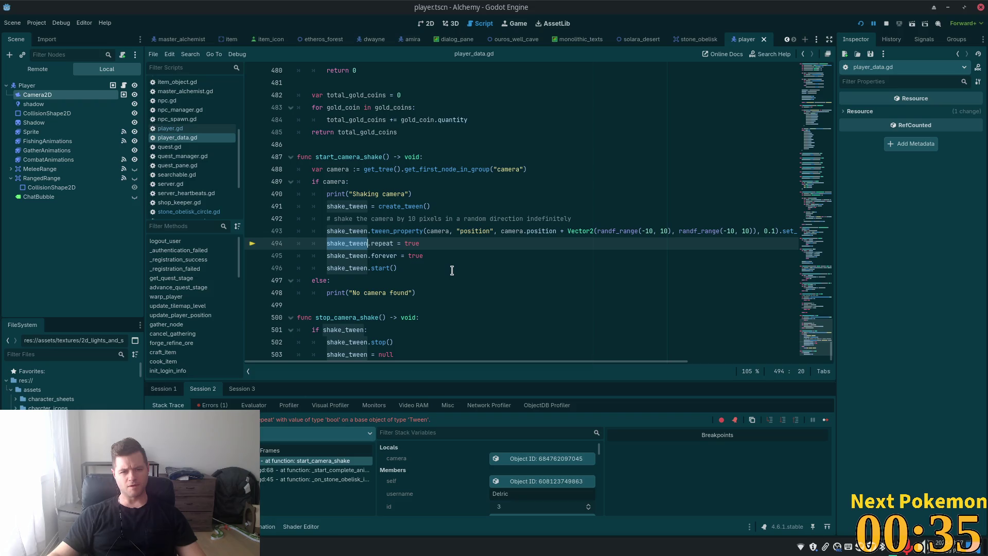
{"action": "left_click_drag", "start_coordinate": [822, 216], "coordinate": [819, 29]}
{"action": "scroll", "coordinate": [551, 304], "scroll_direction": "down", "scroll_amount": 8}
Open the Tween class documentation from the shake_tween declaration on line 59
{"action": "scroll", "coordinate": [438, 325], "scroll_direction": "down", "scroll_amount": 4}
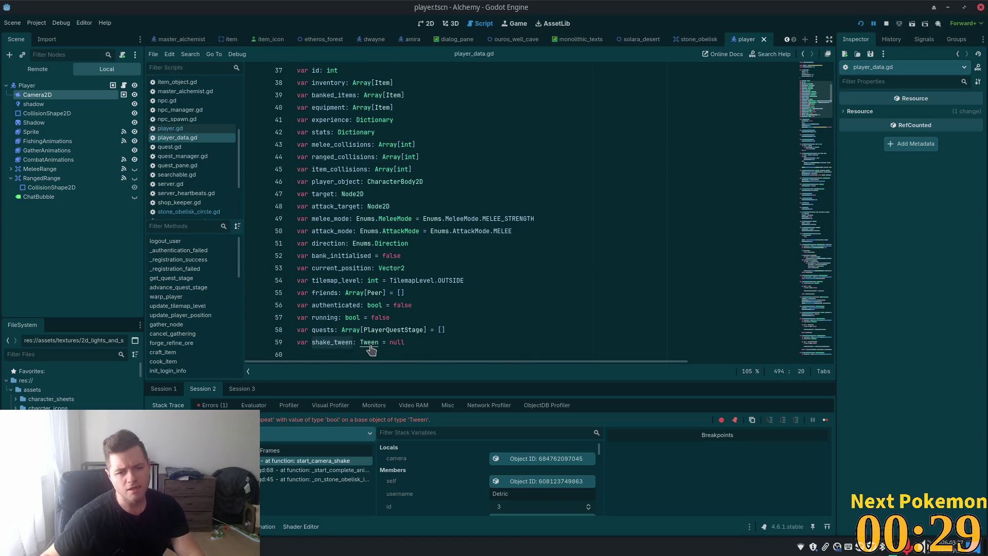
{"action": "left_click", "coordinate": [370, 347], "text": "ctrl"}
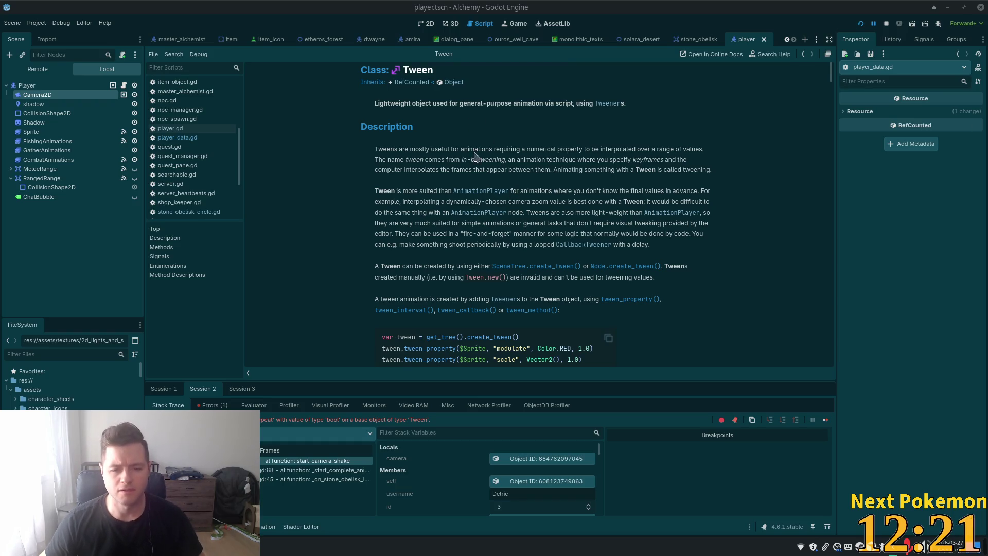
Scroll through the Tween docs and read the set_loops() method description
{"action": "scroll", "coordinate": [475, 163], "scroll_direction": "down", "scroll_amount": 4}
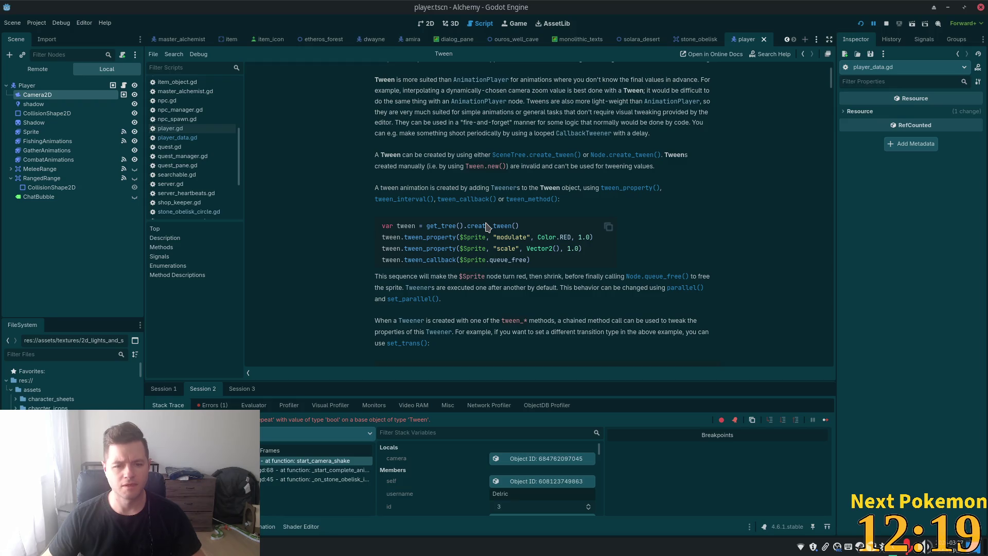
{"action": "scroll", "coordinate": [487, 226], "scroll_direction": "down", "scroll_amount": 5}
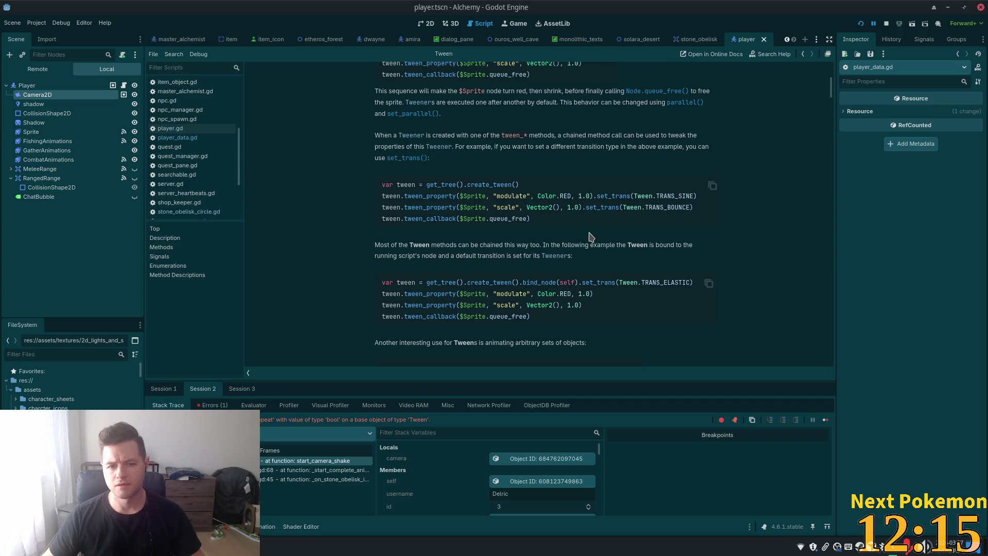
{"action": "scroll", "coordinate": [591, 236], "scroll_direction": "down", "scroll_amount": 5}
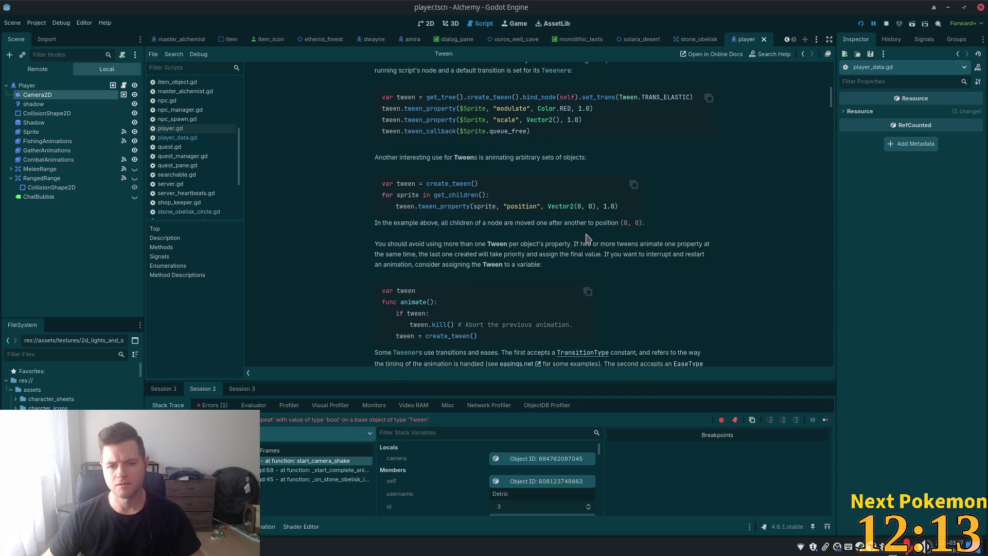
{"action": "scroll", "coordinate": [585, 238], "scroll_direction": "down", "scroll_amount": 11}
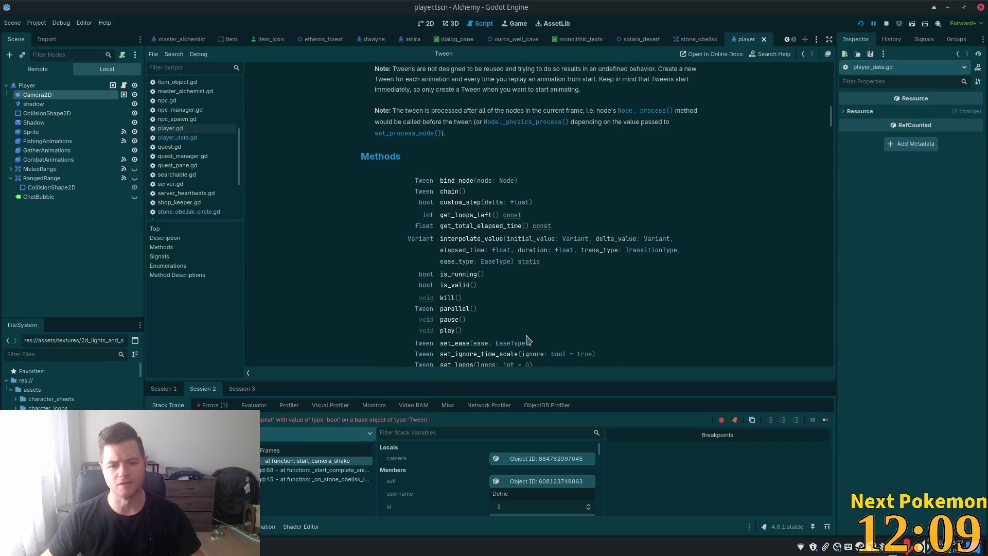
{"action": "scroll", "coordinate": [515, 315], "scroll_direction": "down", "scroll_amount": 1}
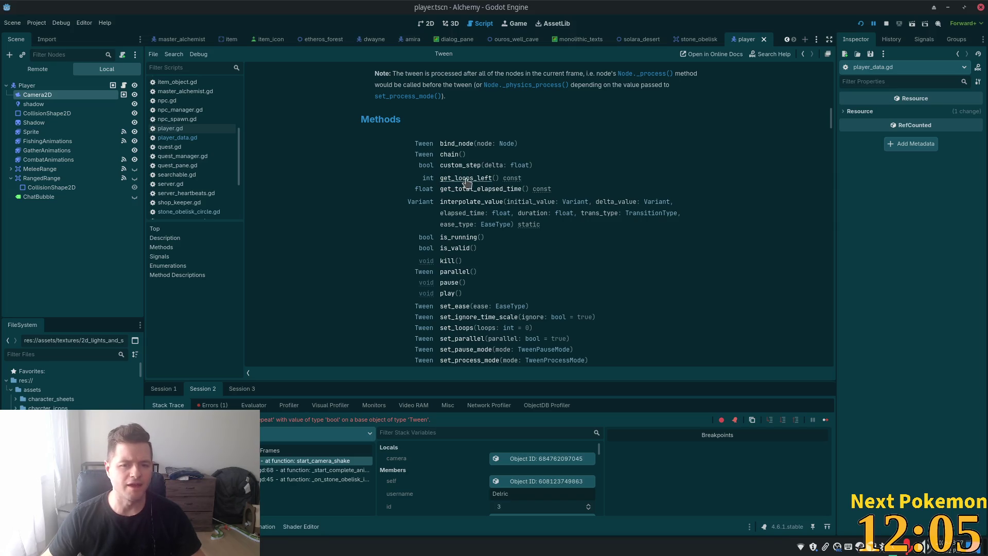
{"action": "scroll", "coordinate": [546, 217], "scroll_direction": "down", "scroll_amount": 4}
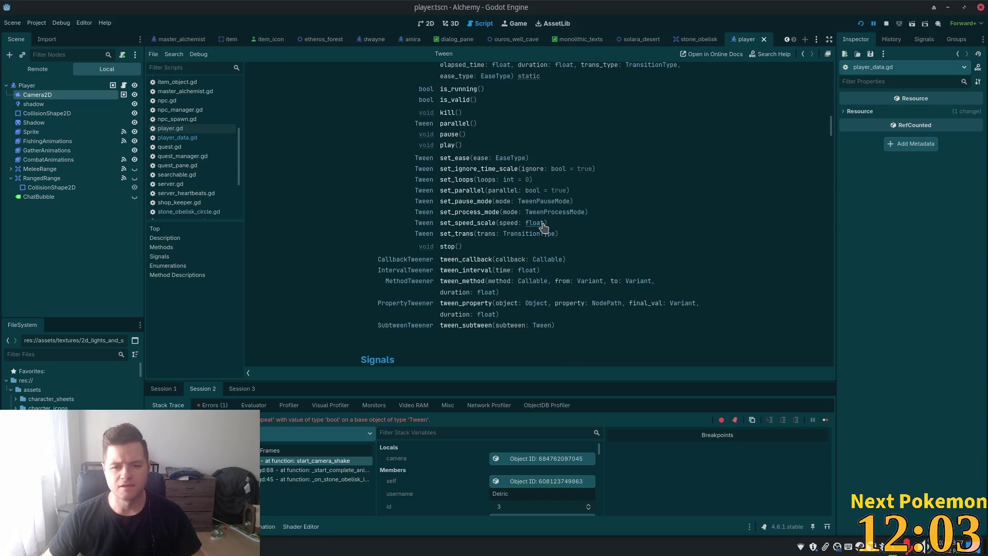
{"action": "scroll", "coordinate": [544, 227], "scroll_direction": "down", "scroll_amount": 3}
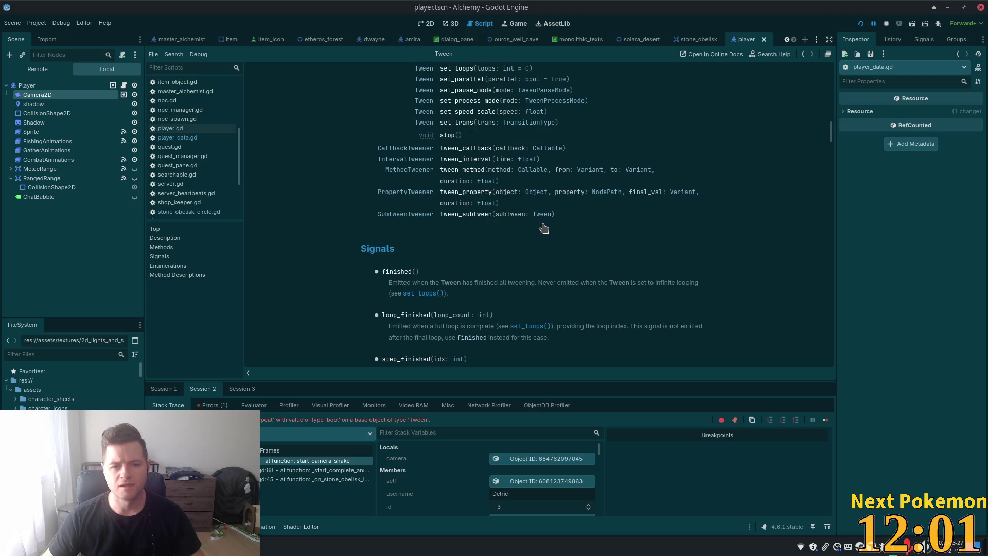
{"action": "scroll", "coordinate": [544, 227], "scroll_direction": "down", "scroll_amount": 5}
{"action": "scroll", "coordinate": [544, 227], "scroll_direction": "down", "scroll_amount": 3}
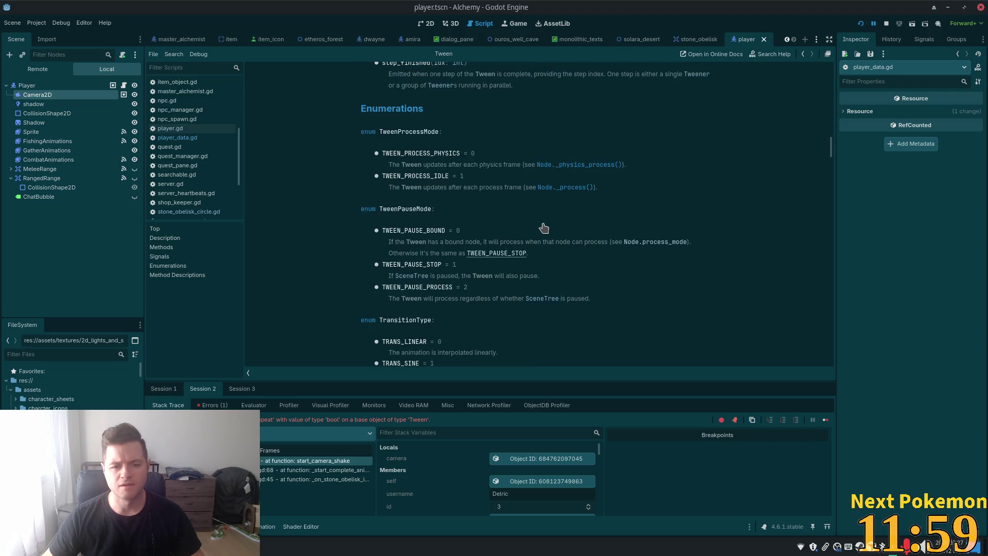
{"action": "scroll", "coordinate": [544, 227], "scroll_direction": "down", "scroll_amount": 8}
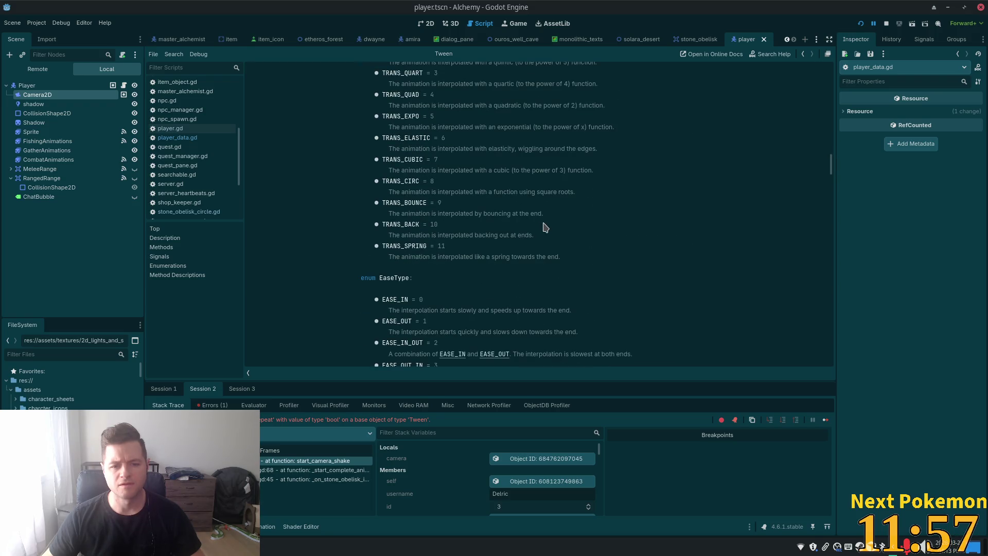
{"action": "scroll", "coordinate": [545, 227], "scroll_direction": "down", "scroll_amount": 4}
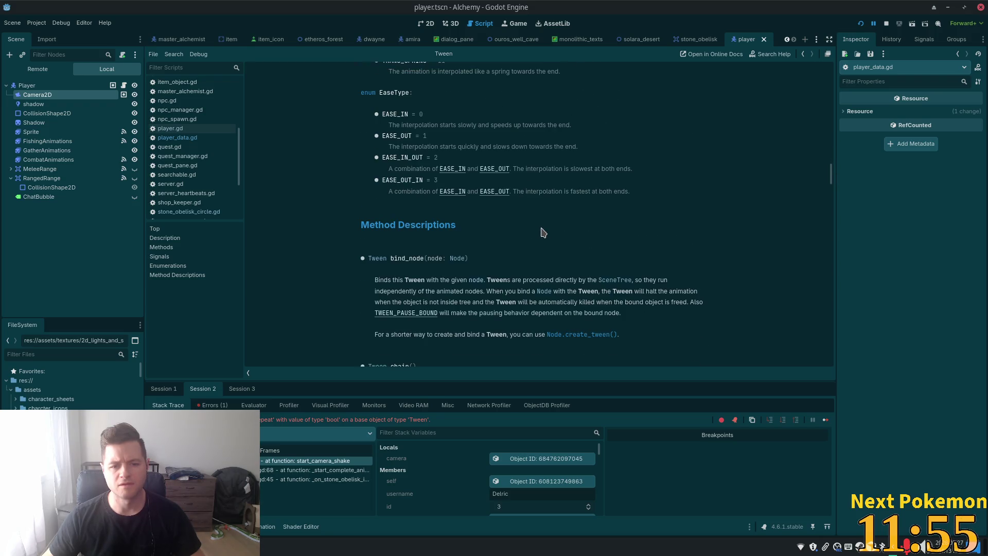
{"action": "scroll", "coordinate": [543, 233], "scroll_direction": "down", "scroll_amount": 5}
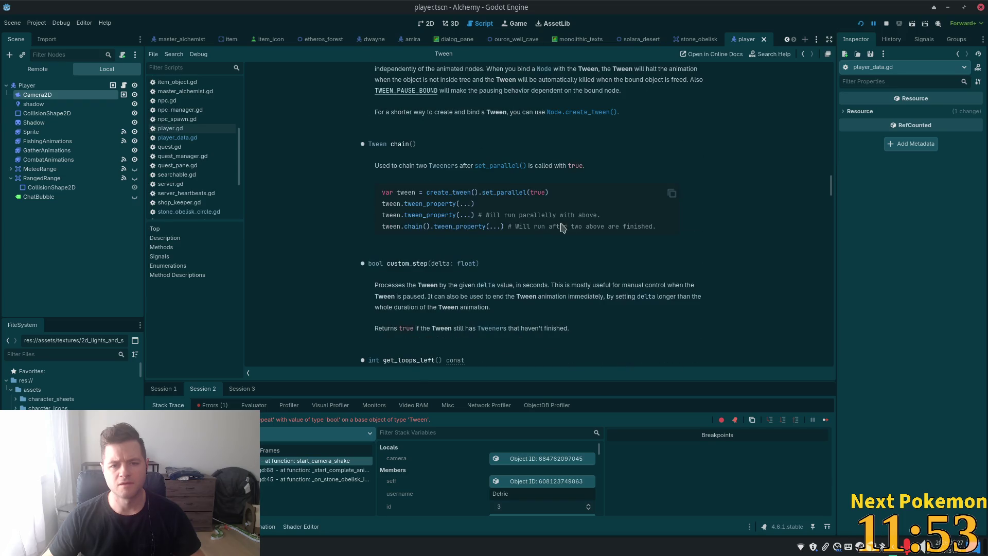
{"action": "scroll", "coordinate": [585, 226], "scroll_direction": "up", "scroll_amount": 12}
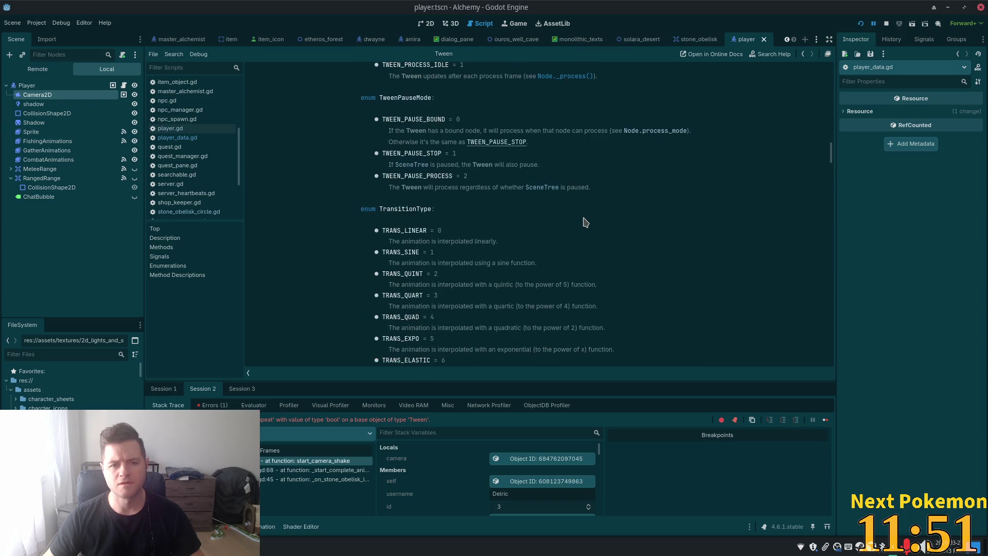
{"action": "scroll", "coordinate": [584, 222], "scroll_direction": "up", "scroll_amount": 6}
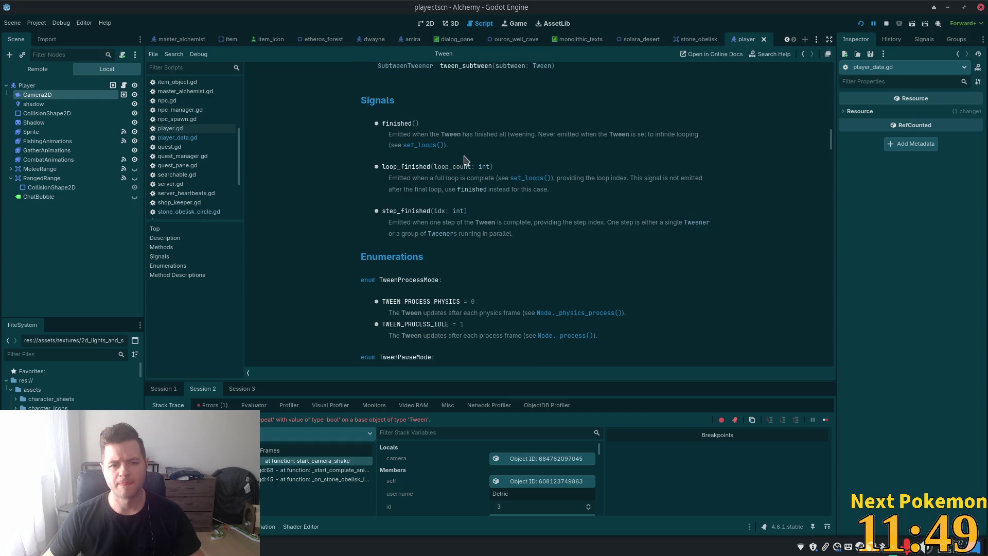
{"action": "left_click", "coordinate": [423, 146]}
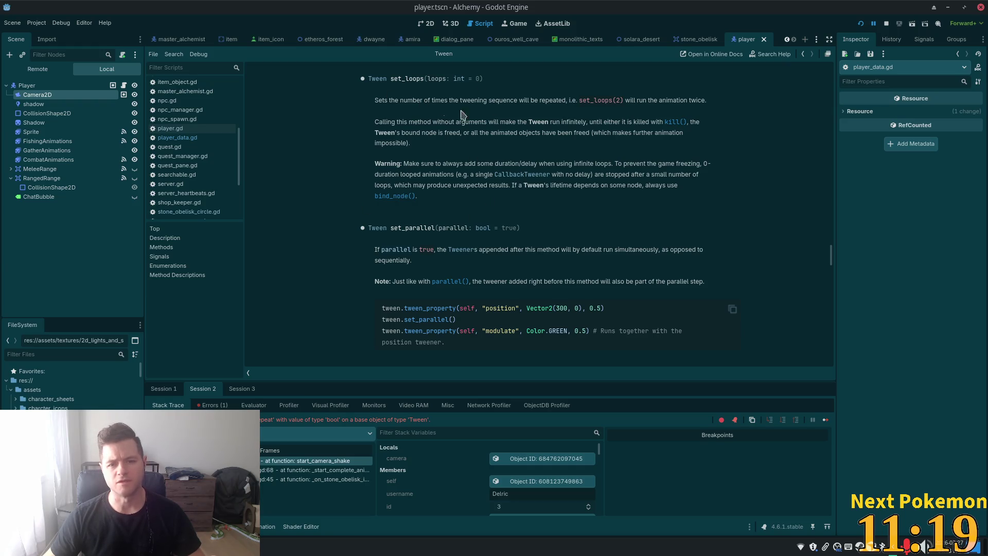
{"action": "mouse_move", "coordinate": [536, 49]}
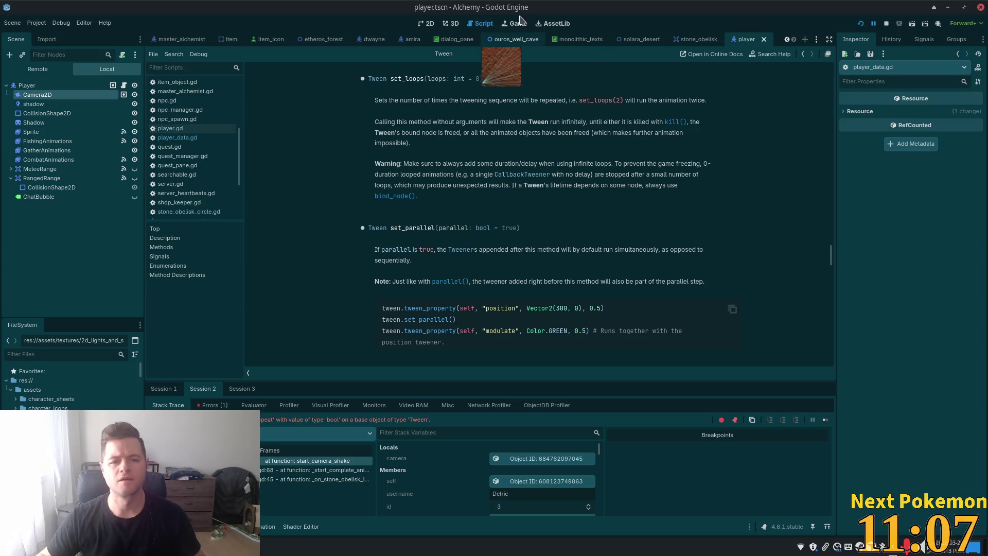
Switch back to Cursor with stone_obelisk_circle.gd in front
{"action": "scroll", "coordinate": [537, 242], "scroll_direction": "down", "scroll_amount": 3}
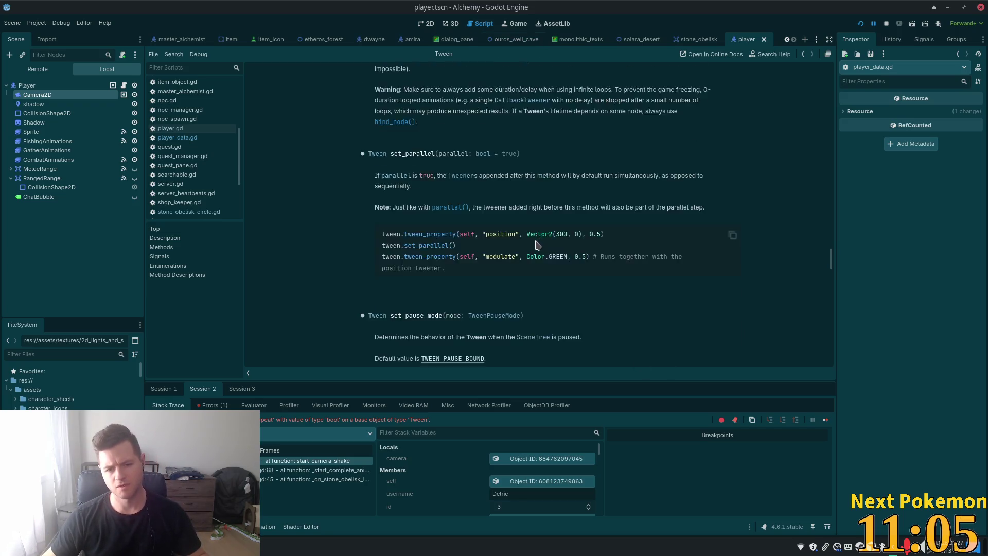
{"action": "scroll", "coordinate": [536, 242], "scroll_direction": "down", "scroll_amount": 4}
{"action": "key", "text": "alt+Tab"}
{"action": "key", "text": "Up"}
{"action": "key", "text": "Up"}
{"action": "key", "text": "Up"}
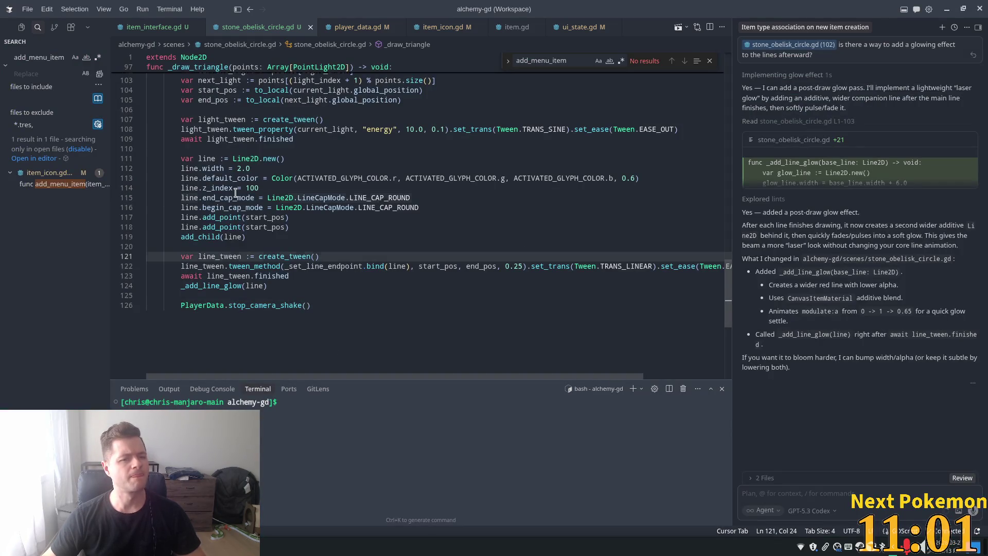
Select the repeat and forever lines 494–495 in player_data.gd and attach them to the Agent chat
{"action": "left_click", "coordinate": [237, 198]}
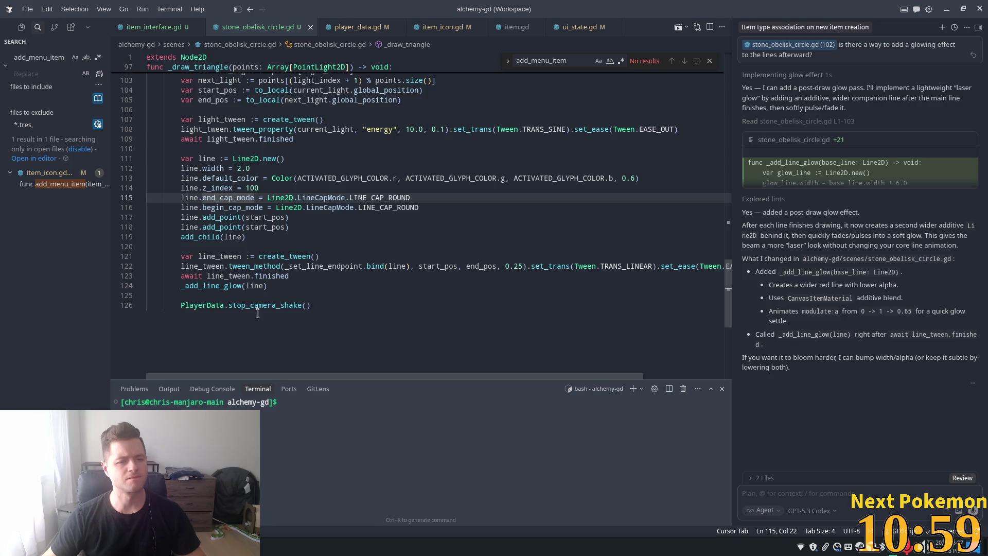
{"action": "scroll", "coordinate": [263, 262], "scroll_direction": "up", "scroll_amount": 5}
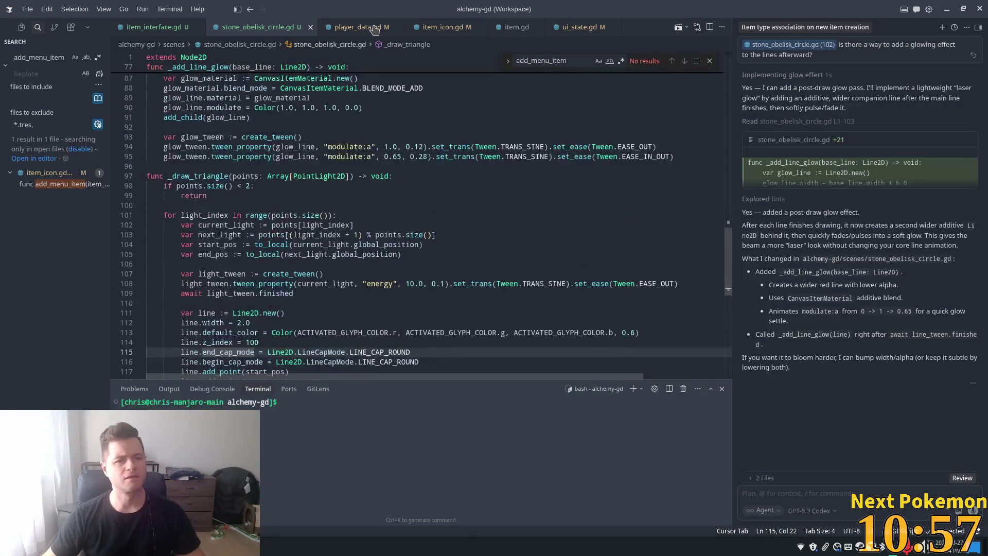
{"action": "scroll", "coordinate": [308, 206], "scroll_direction": "up", "scroll_amount": 4}
{"action": "left_click", "coordinate": [358, 26]}
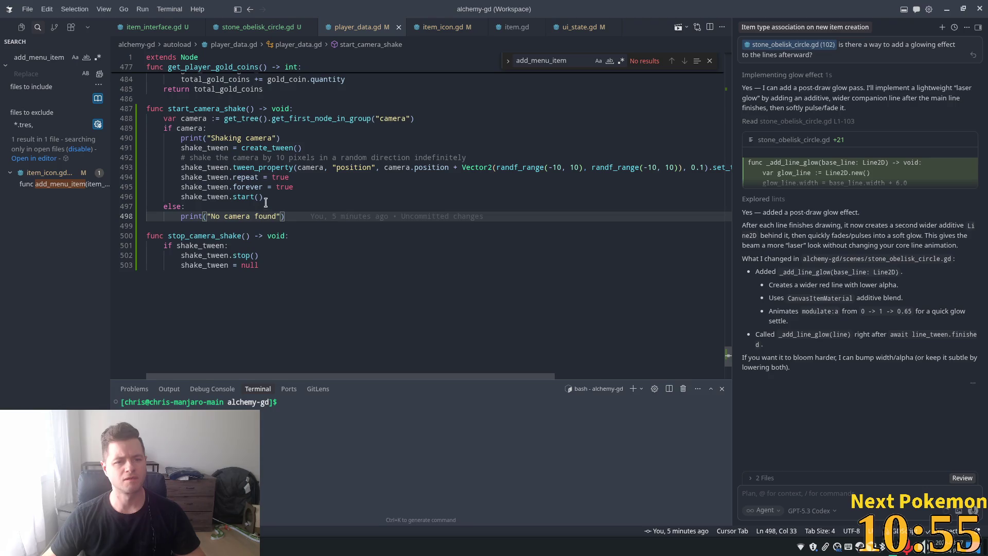
{"action": "scroll", "coordinate": [268, 196], "scroll_direction": "up", "scroll_amount": 1}
{"action": "left_click_drag", "start_coordinate": [321, 211], "coordinate": [180, 203]}
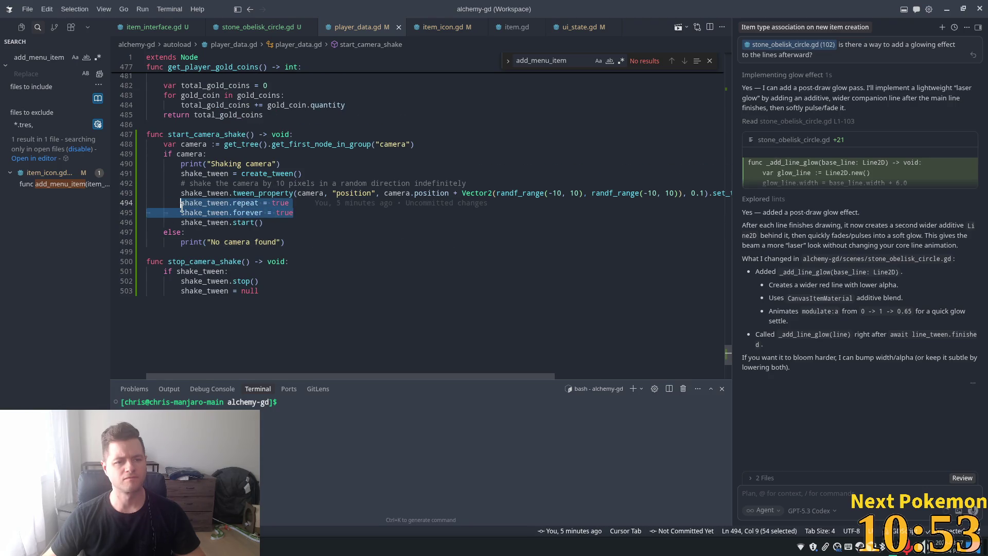
{"action": "key", "text": "ctrl+l"}
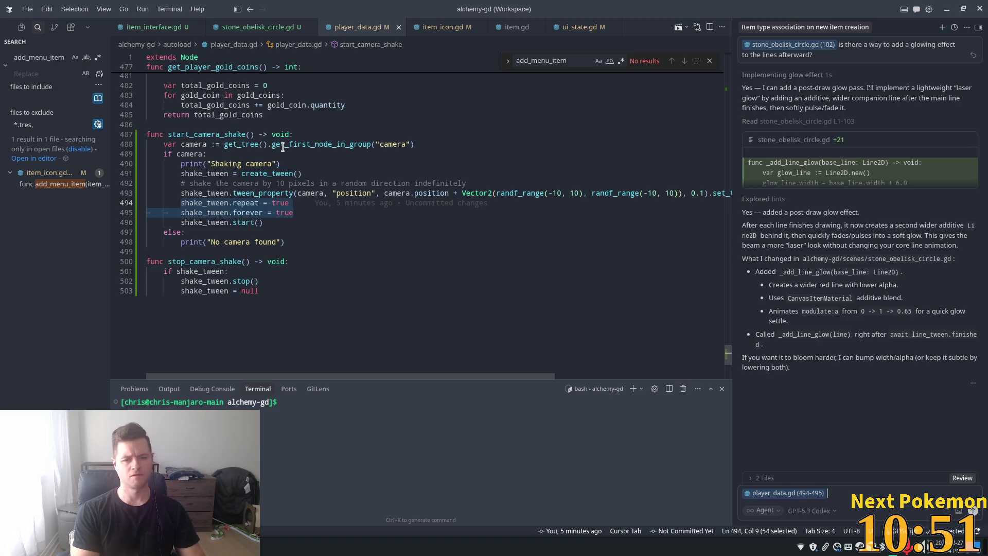
Send 'tween doesn't have these properties I think you want to set its loops to infinite'
{"action": "type", "text": "t"}
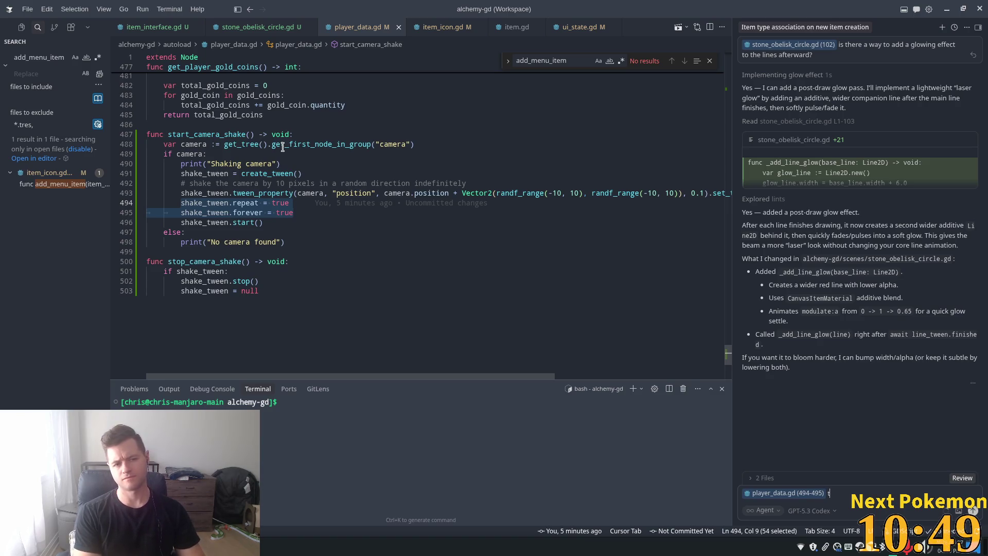
{"action": "type", "text": "ween doesn't have thes"}
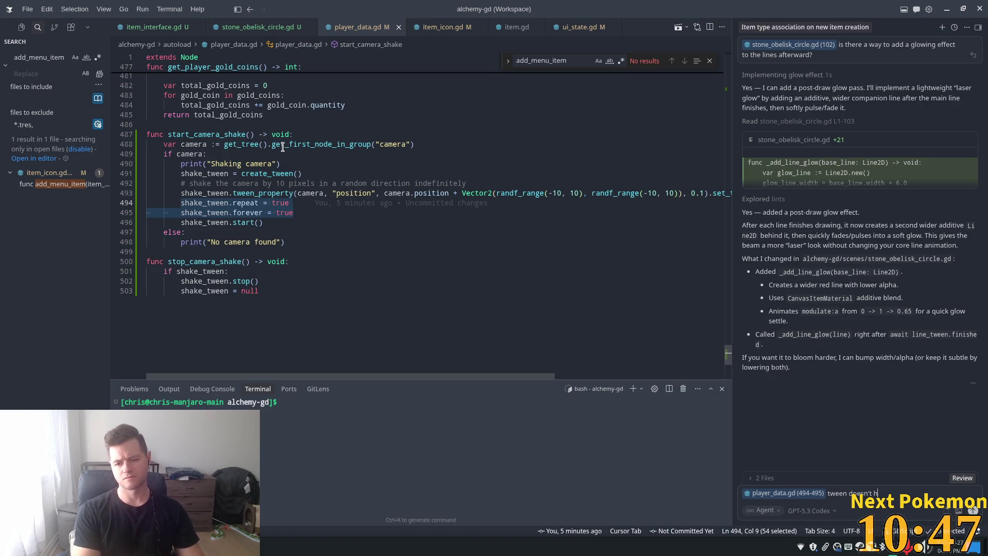
{"action": "type", "text": "e pro"}
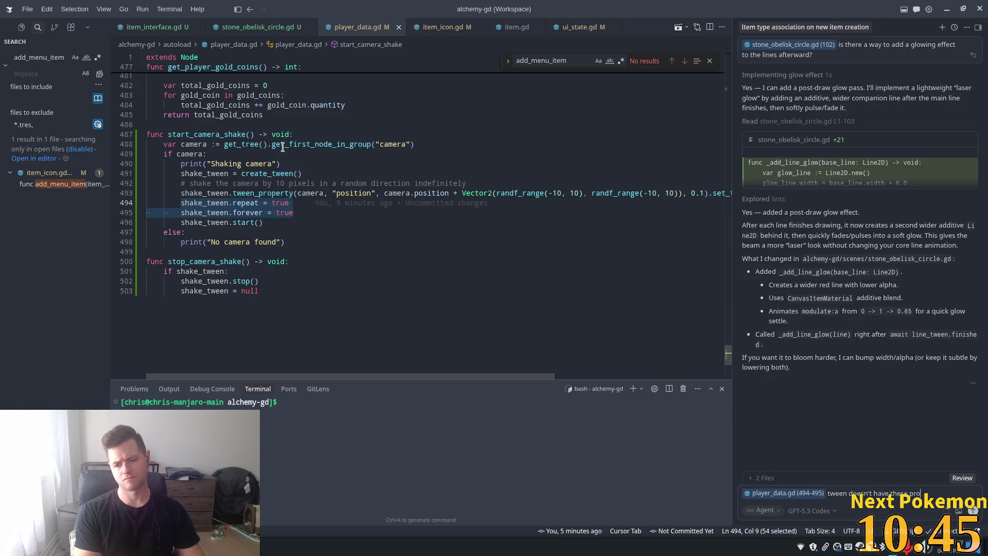
{"action": "type", "text": "perties I think "}
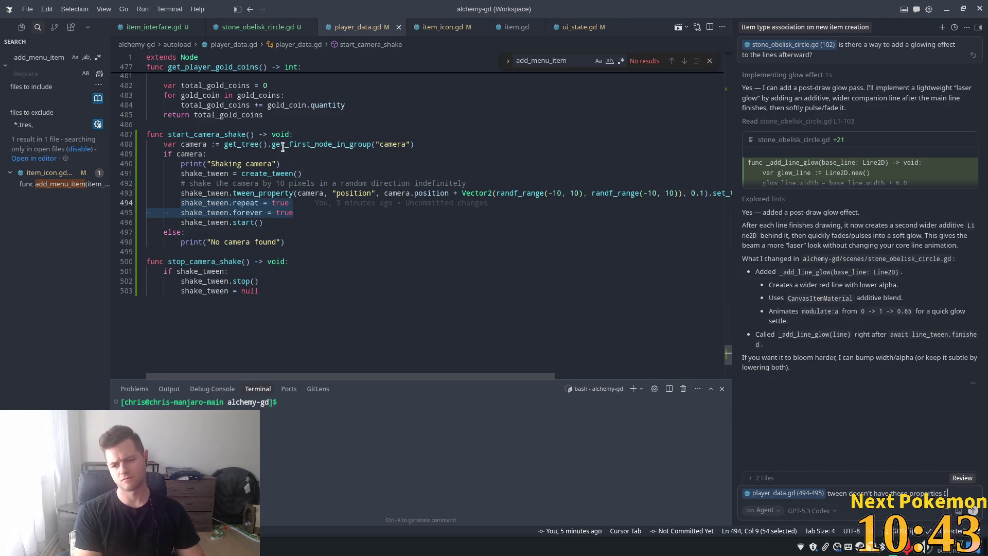
{"action": "type", "text": "you want to t"}
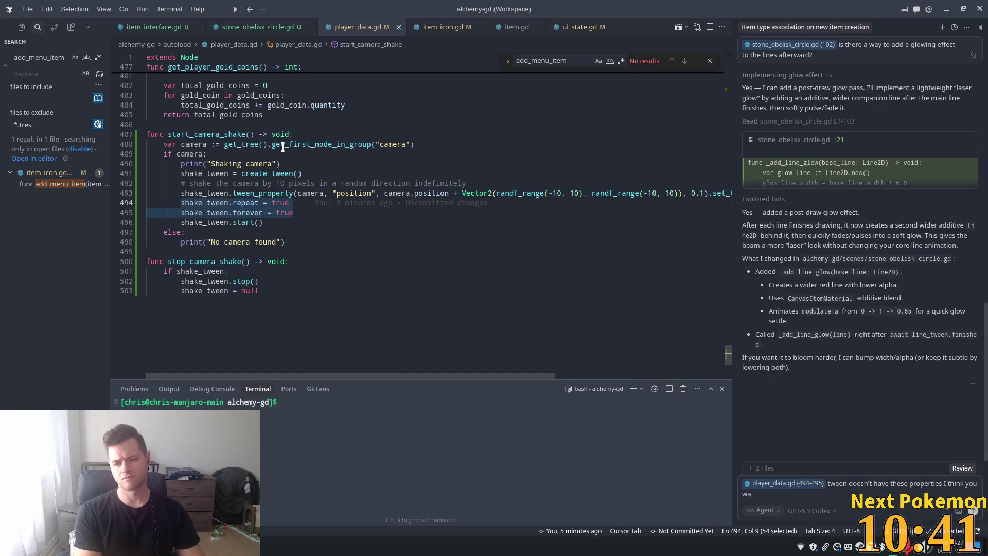
{"action": "key", "text": "BackSpace"}
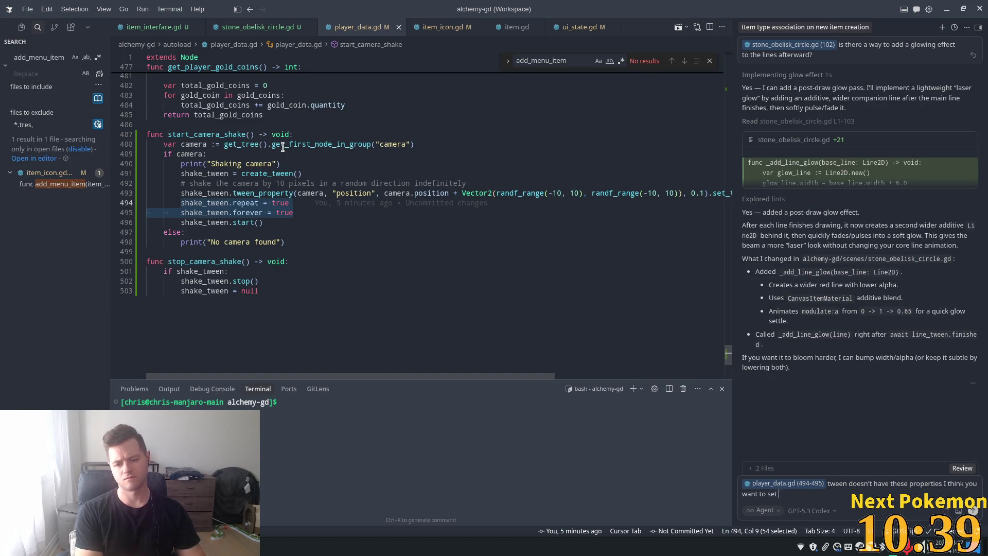
{"action": "type", "text": "its loops"}
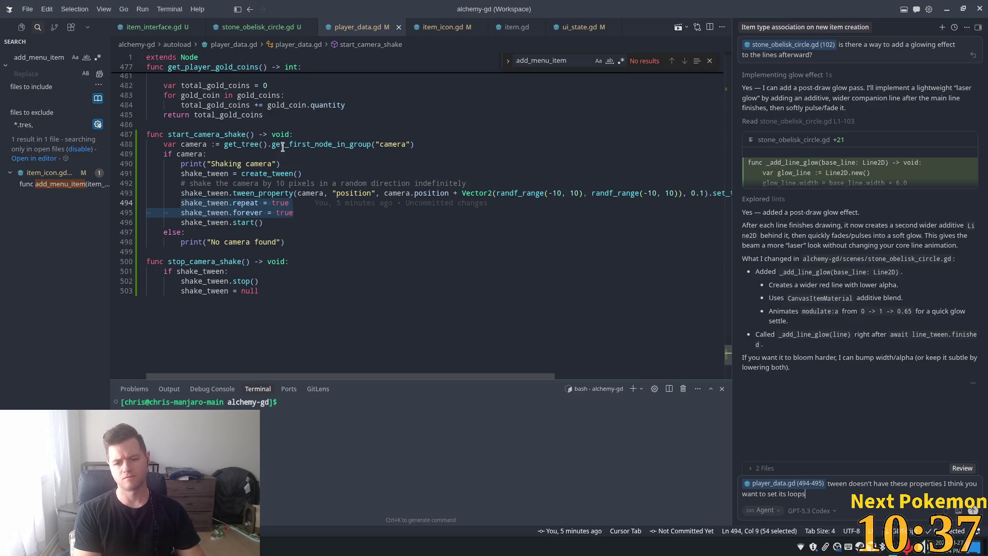
{"action": "type", "text": " to infin"}
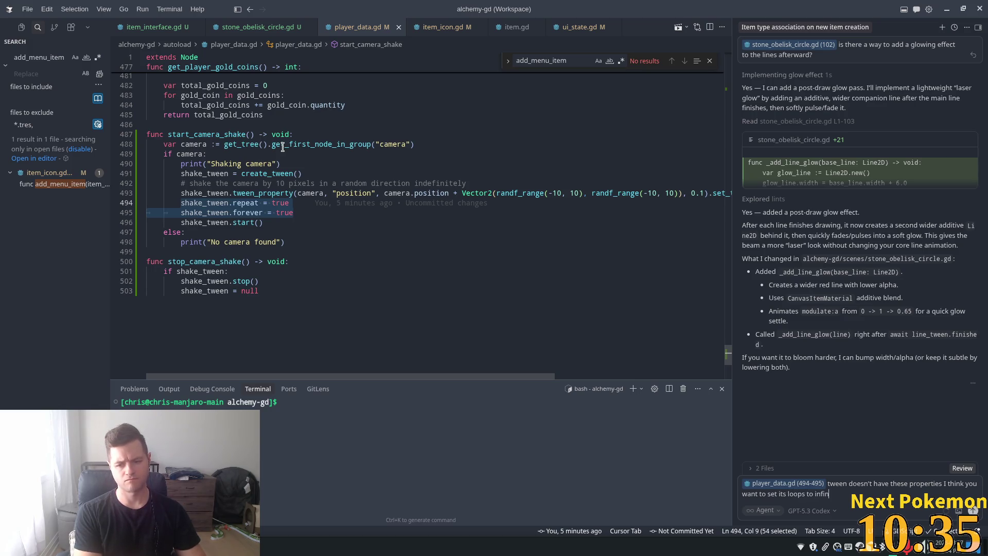
{"action": "type", "text": "ite"}
{"action": "key", "text": "Return"}
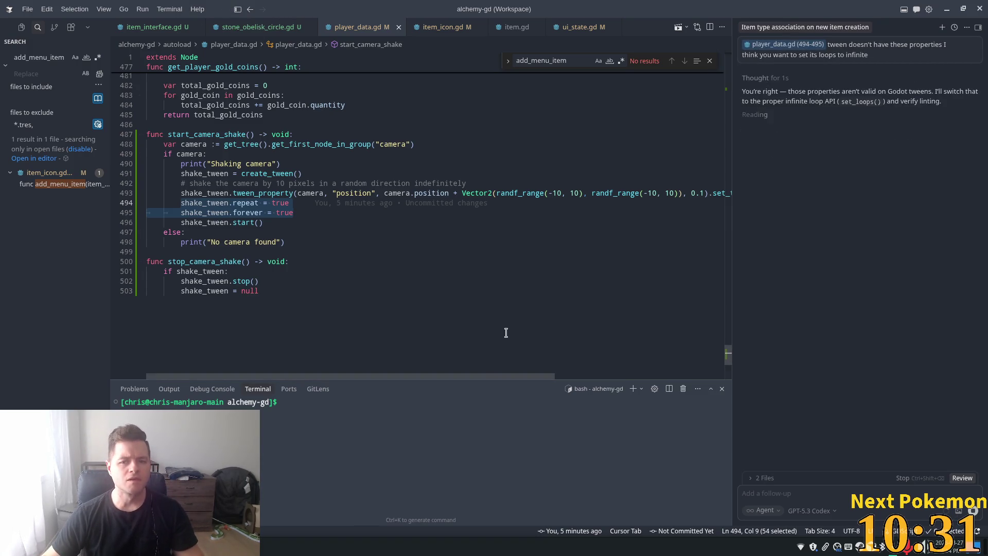
Review the agent's set_loops() 0.1 s shake rewrite in player_data.gd and keep all its edits
{"action": "mouse_move", "coordinate": [484, 376]}
{"action": "left_mouse_down"}
{"action": "mouse_move", "coordinate": [697, 379]}
{"action": "mouse_move", "coordinate": [419, 344]}
{"action": "left_mouse_up"}
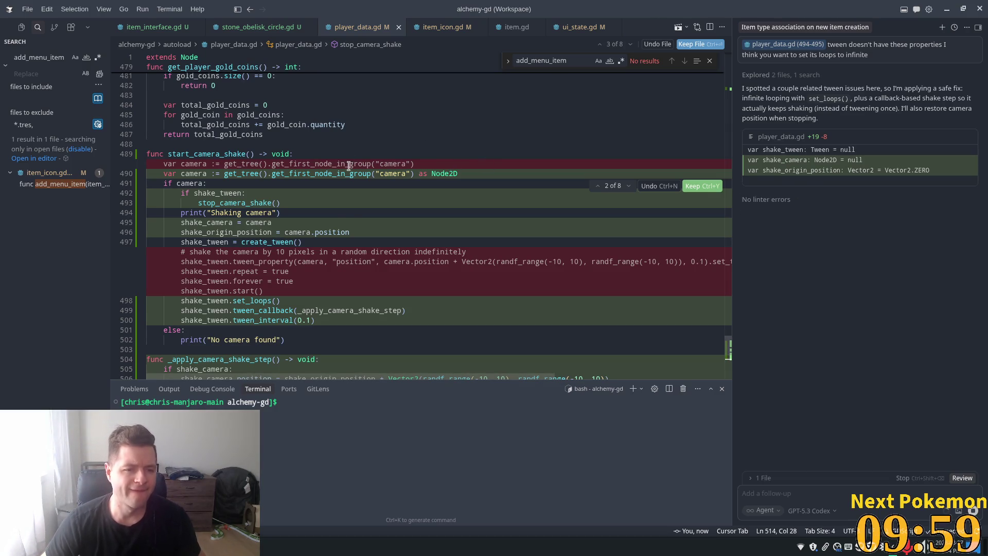
{"action": "scroll", "coordinate": [374, 245], "scroll_direction": "down", "scroll_amount": 2}
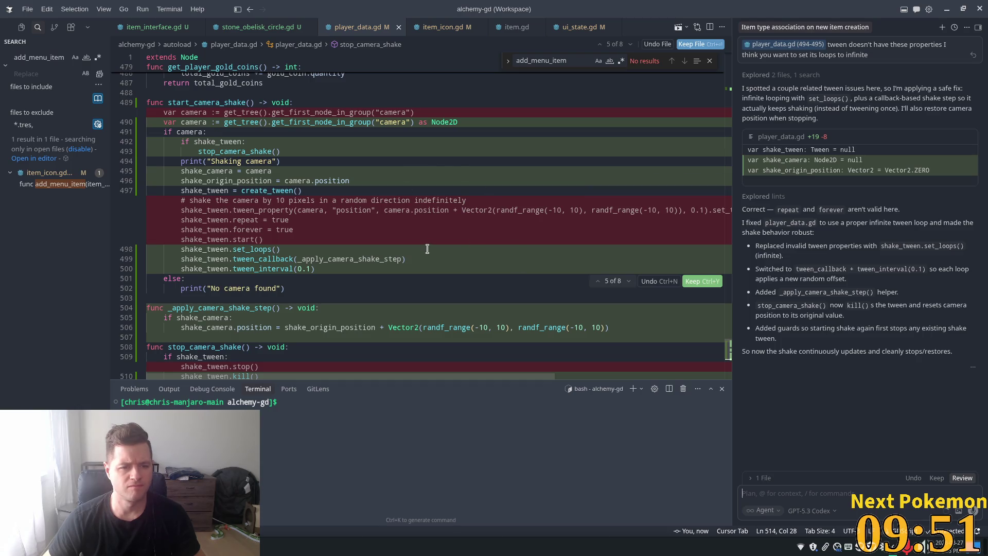
{"action": "scroll", "coordinate": [355, 234], "scroll_direction": "down", "scroll_amount": 2}
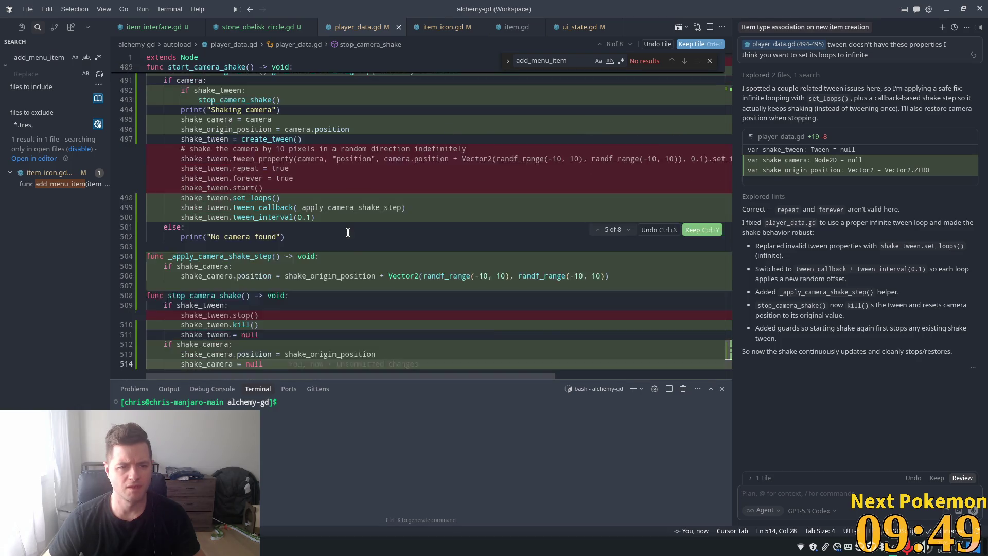
{"action": "scroll", "coordinate": [348, 233], "scroll_direction": "down", "scroll_amount": 1}
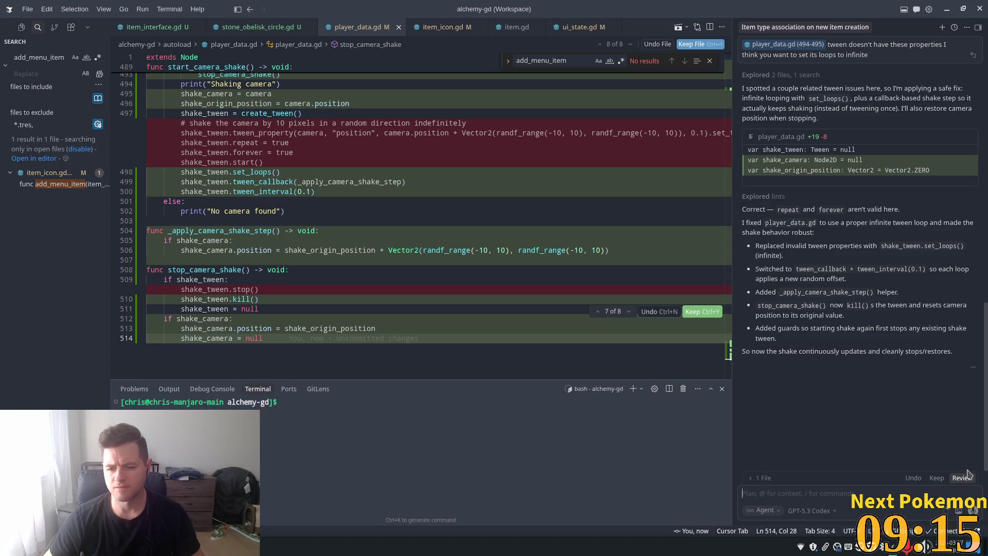
{"action": "left_click", "coordinate": [936, 478]}
{"action": "left_click", "coordinate": [393, 191]}
{"action": "left_click", "coordinate": [447, 144]}
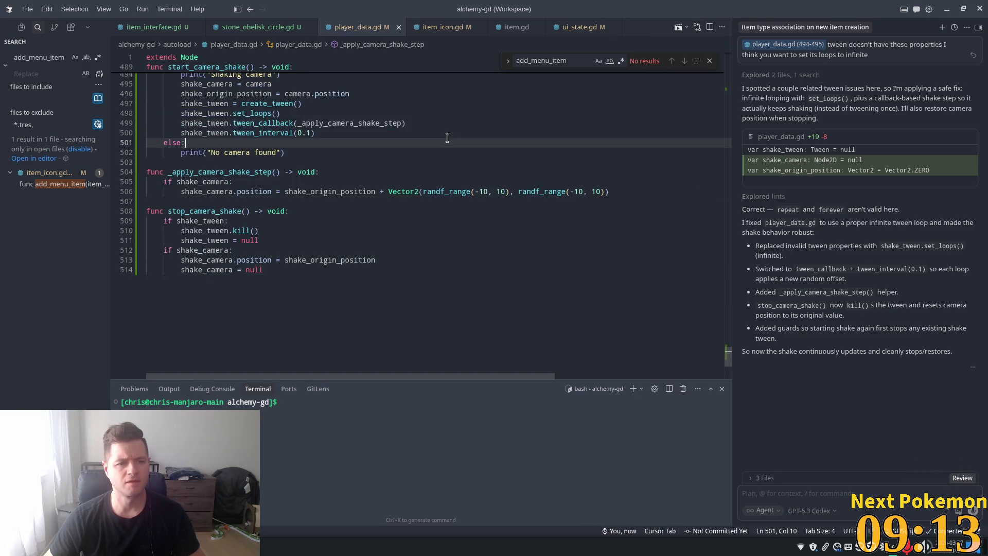
{"action": "key", "text": "alt+Tab"}
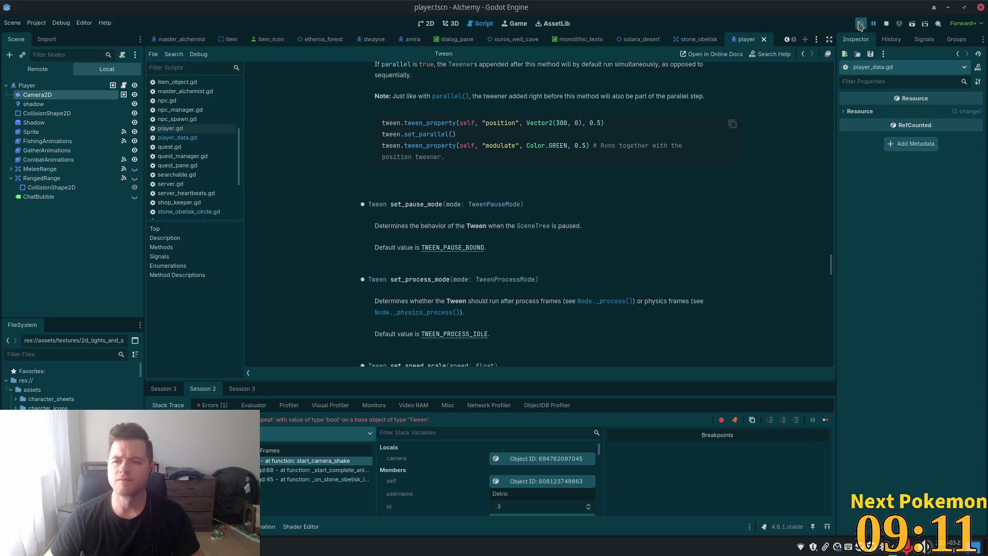
Run the game, log in, and walk into the Solara Desert obelisk circle to check the laser hexagram
{"action": "key", "text": "F5"}
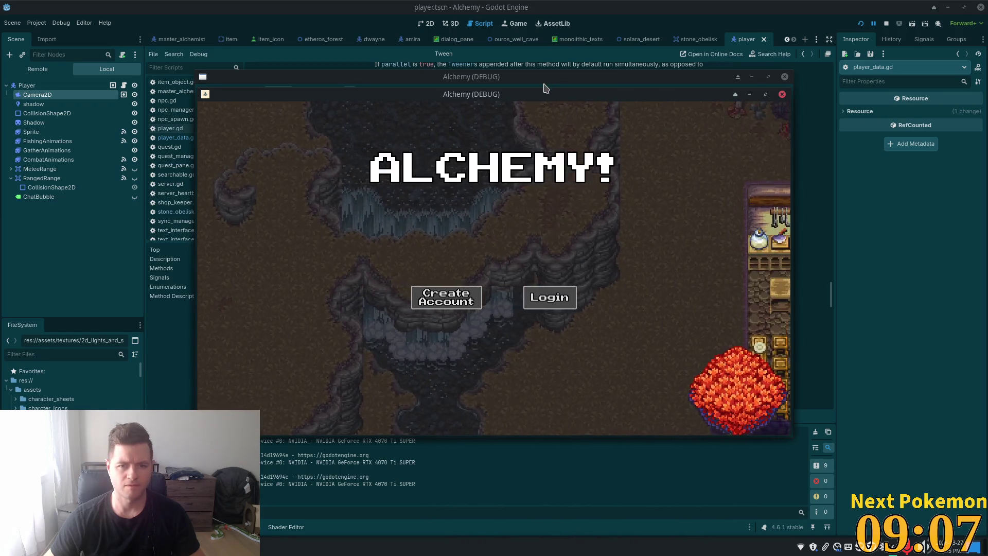
{"action": "left_click_drag", "start_coordinate": [536, 93], "coordinate": [458, 166]}
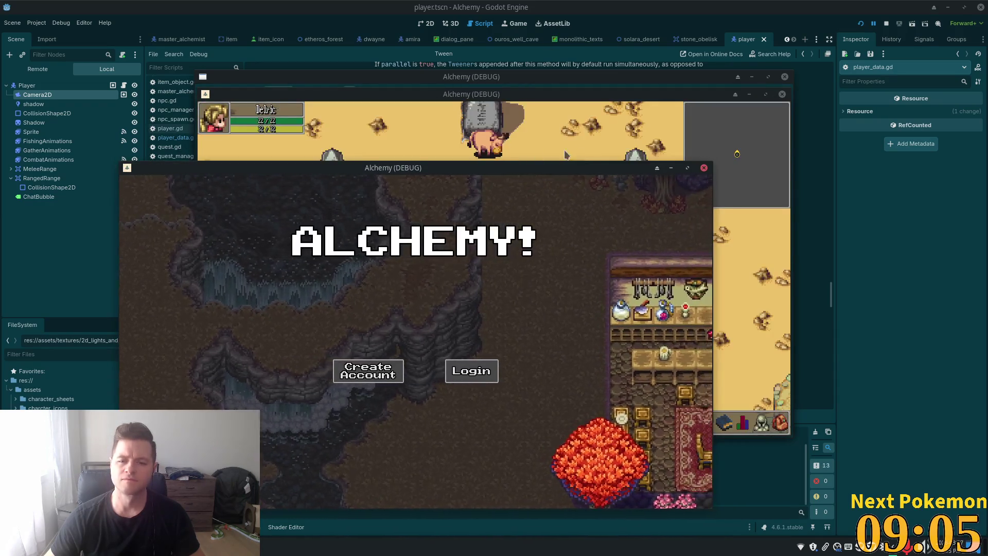
{"action": "left_click", "coordinate": [585, 147]}
{"action": "left_click", "coordinate": [497, 360]}
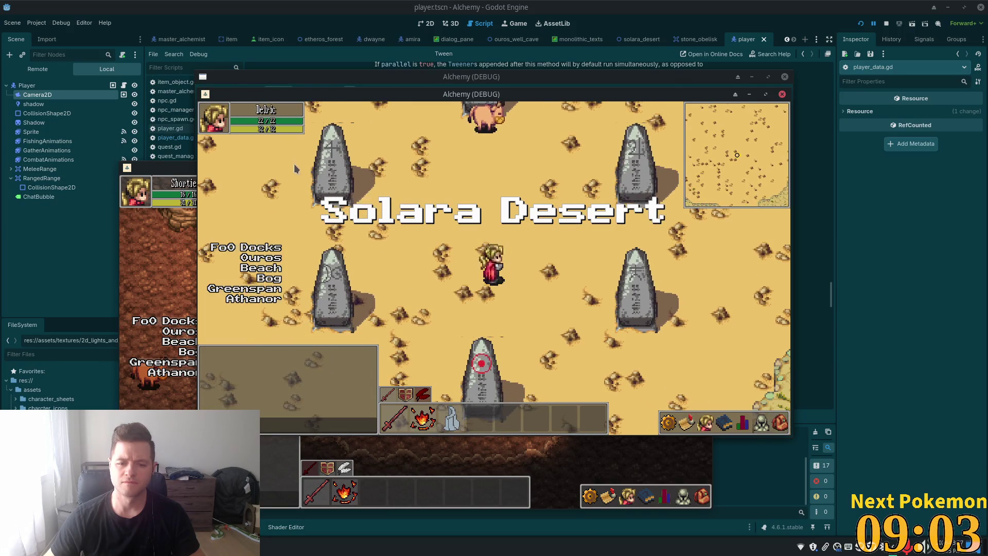
{"action": "left_click", "coordinate": [305, 179]}
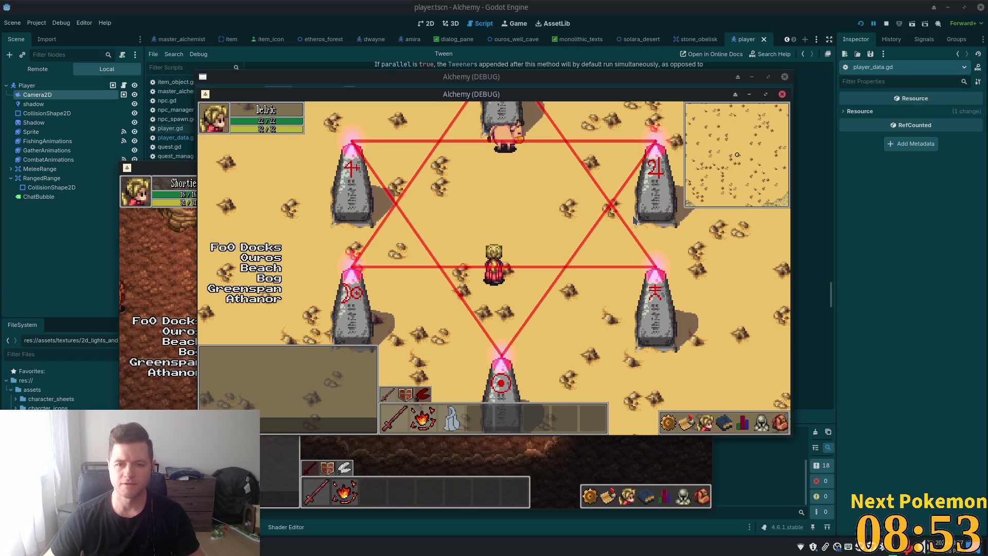
{"action": "left_click", "coordinate": [628, 18]}
{"action": "key", "text": "alt+Tab"}
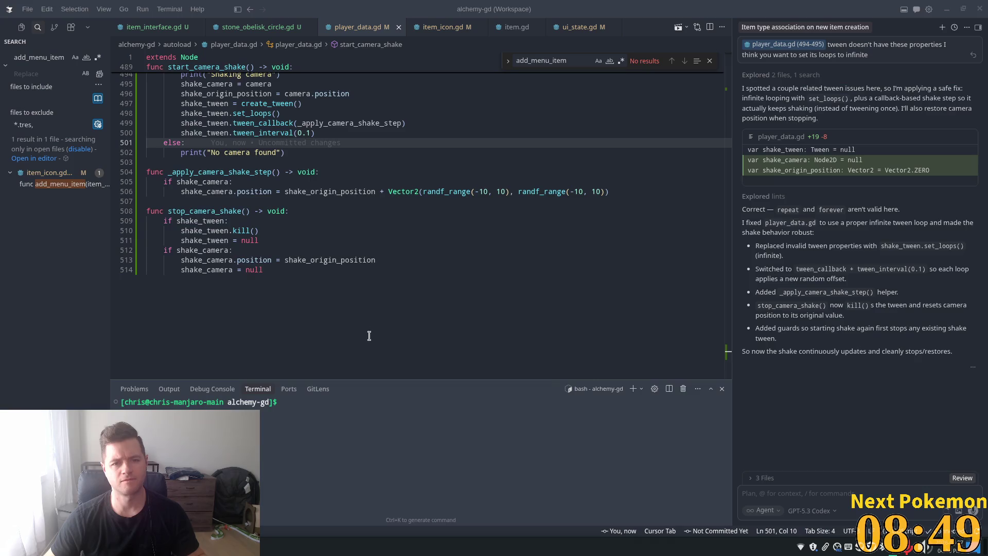
Insert 'await get_tree().create_timer(2.0).timeout' before stop_camera_shake() in stone_obelisk_circle.gd and relaunch
{"action": "left_click", "coordinate": [258, 27]}
{"action": "scroll", "coordinate": [686, 207], "scroll_direction": "down", "scroll_amount": 5}
{"action": "scroll", "coordinate": [592, 221], "scroll_direction": "down", "scroll_amount": 8}
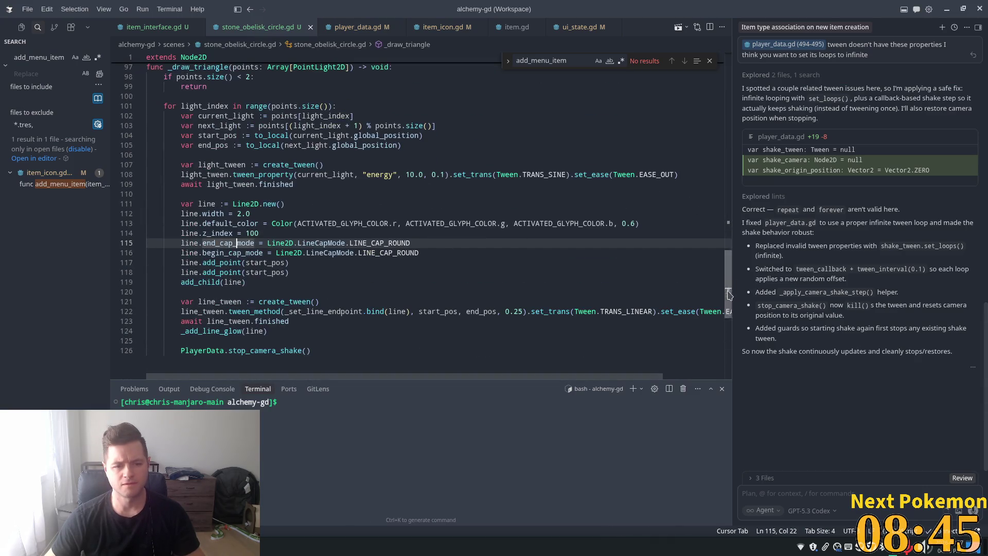
{"action": "left_click", "coordinate": [263, 126]}
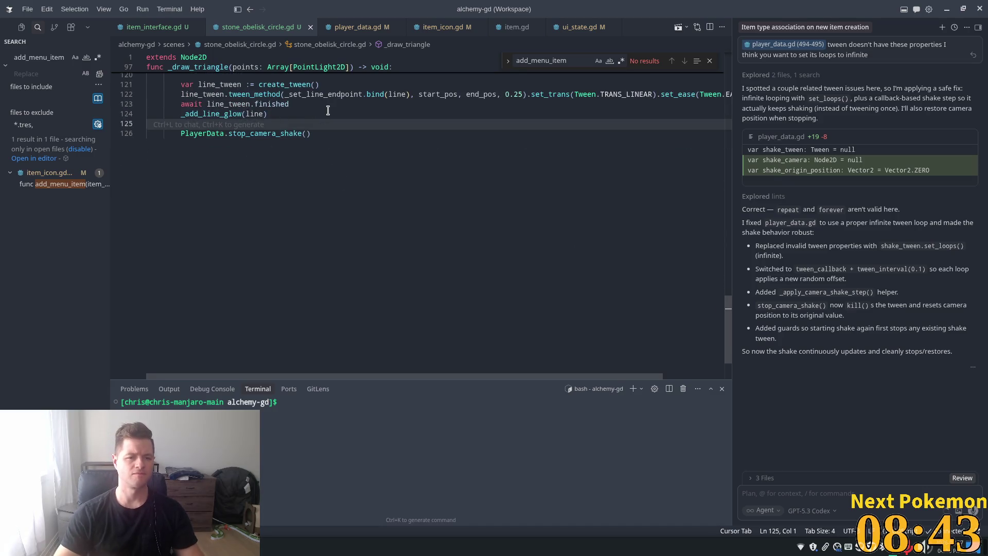
{"action": "key", "text": "Return"}
{"action": "type", "text": "await"}
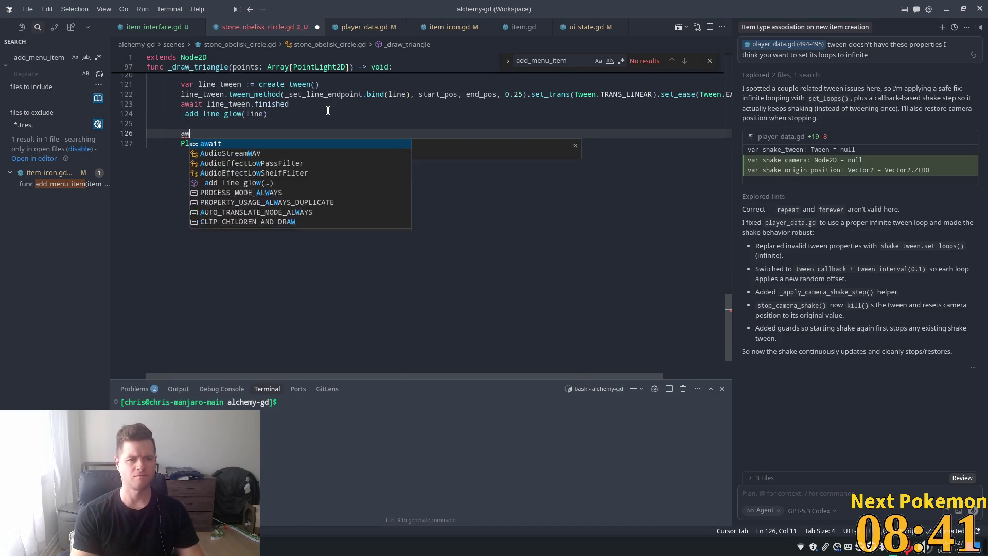
{"action": "key", "text": "Tab"}
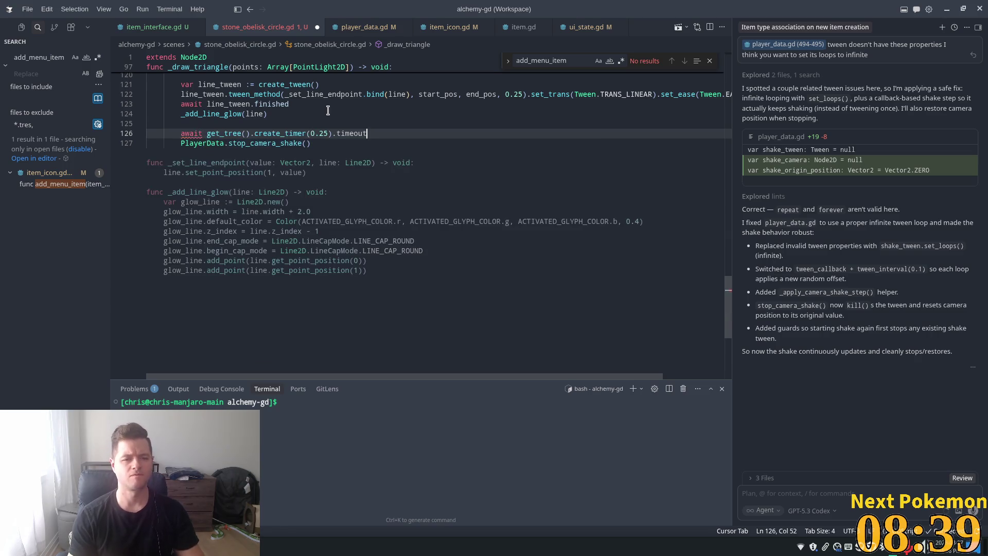
{"action": "key", "text": "BackSpace"}
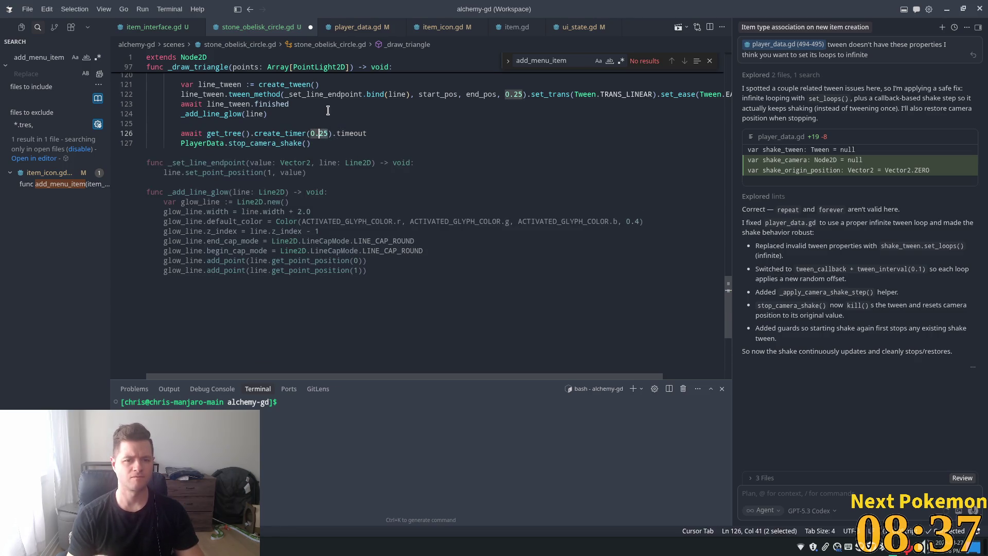
{"action": "type", "text": ".0"}
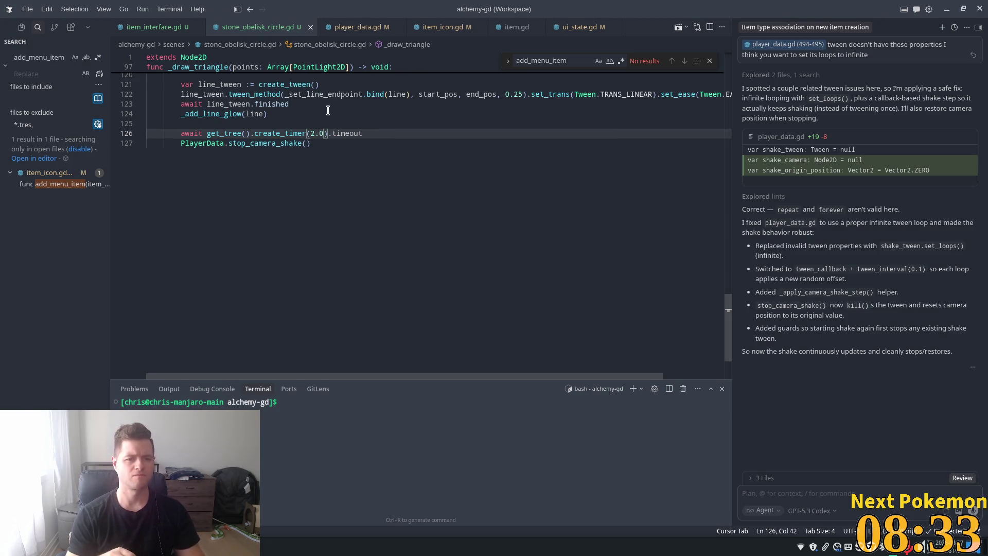
{"action": "key", "text": "alt+Tab"}
{"action": "left_click", "coordinate": [867, 26]}
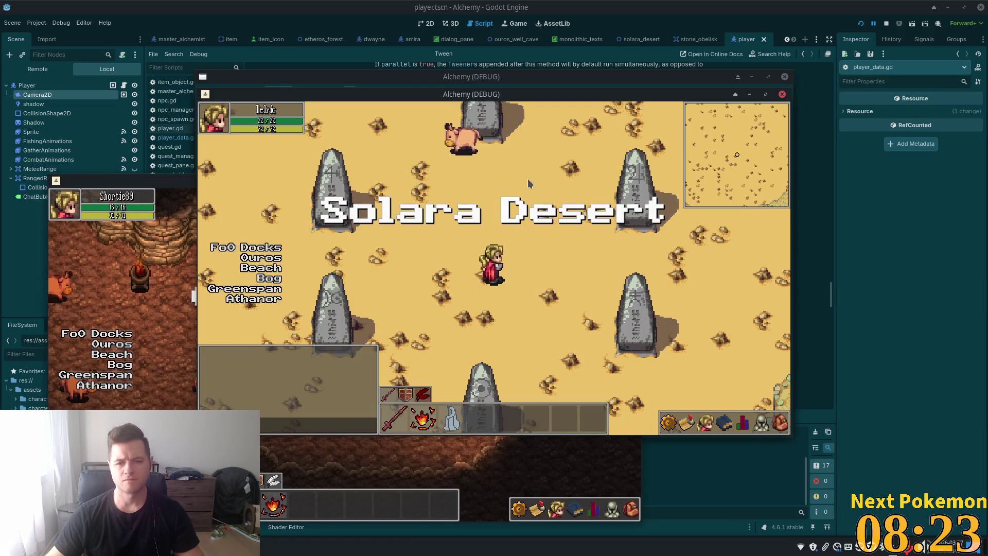
Walk the player up, down, then right around the obelisks until the red laser star completes
{"action": "key", "text": "Up"}
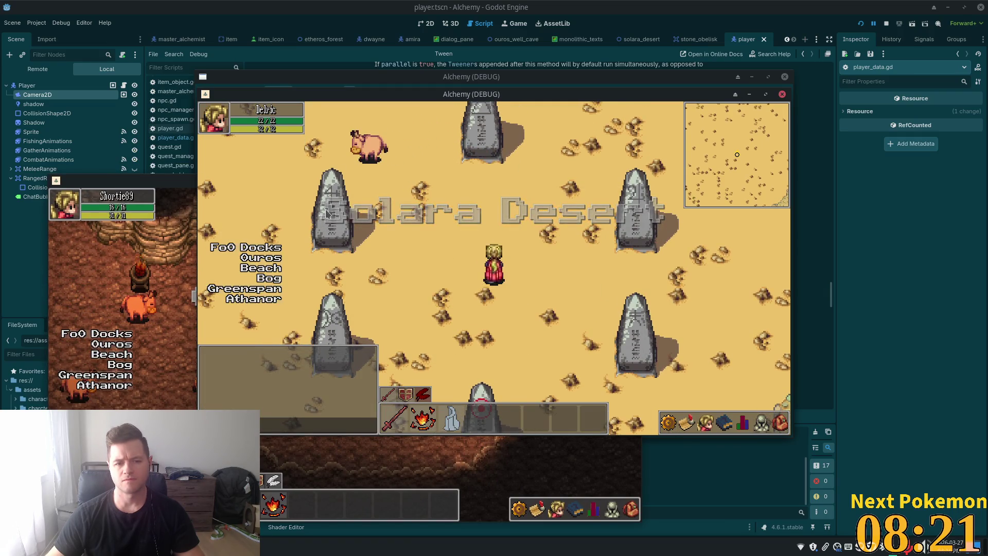
{"action": "key", "text": "Up"}
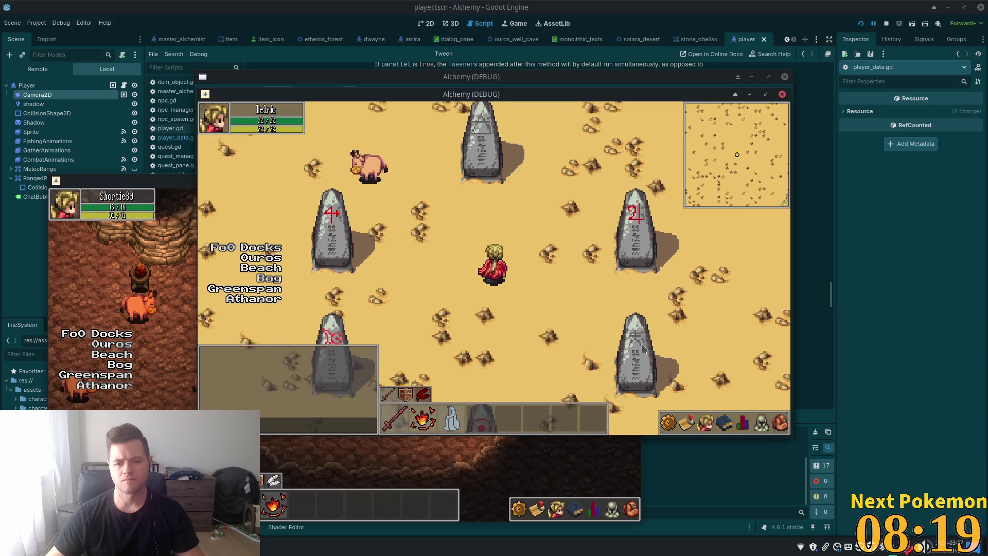
{"action": "key", "text": "Down"}
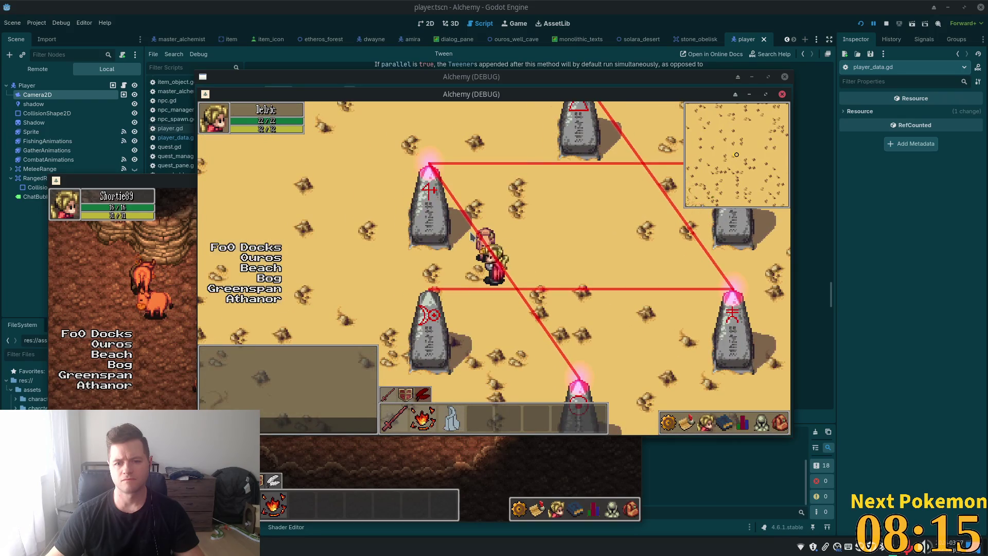
{"action": "key", "text": "Right"}
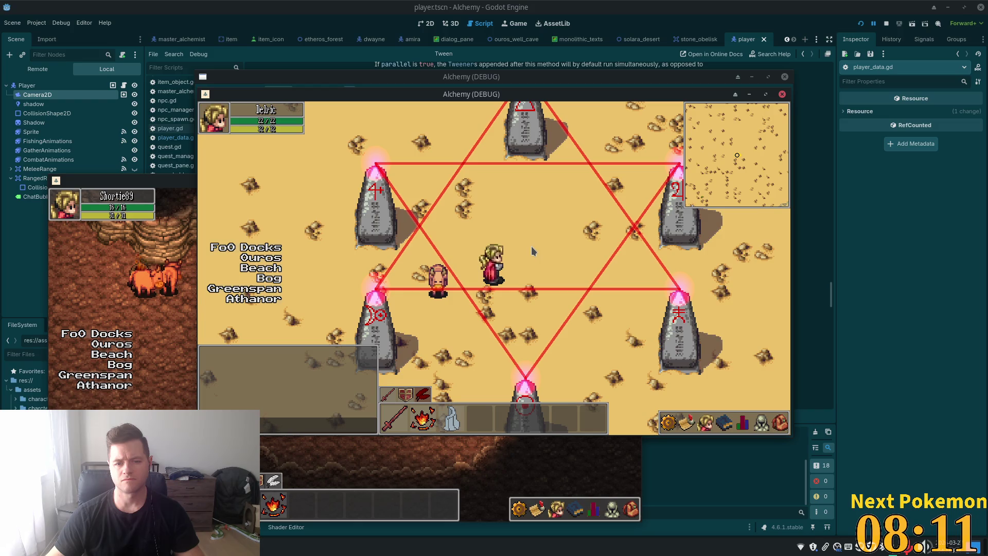
{"action": "key", "text": "alt+Tab"}
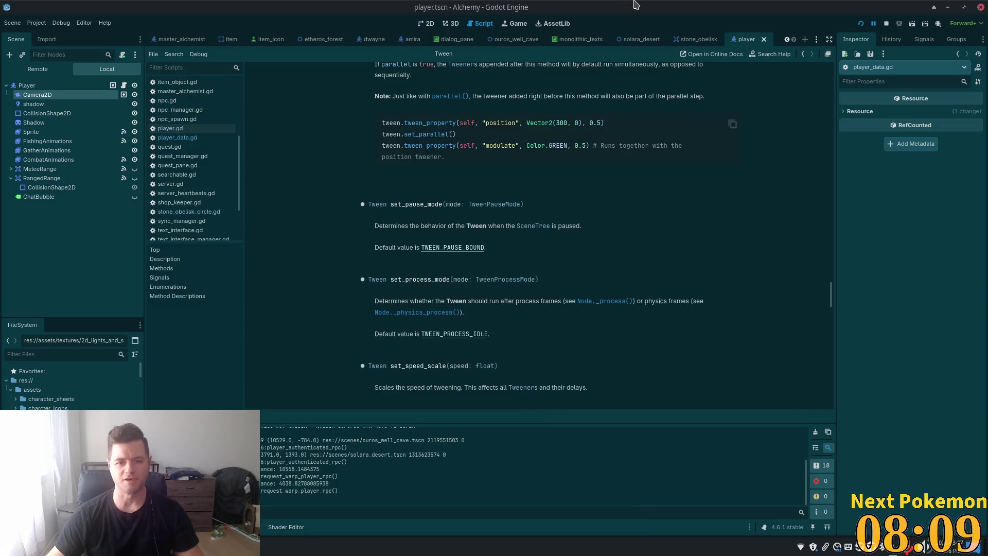
Review the 2.0 s timer and stop_camera_shake lines in stone_obelisk_circle.gd, then return to Godot
{"action": "key", "text": "alt+Tab"}
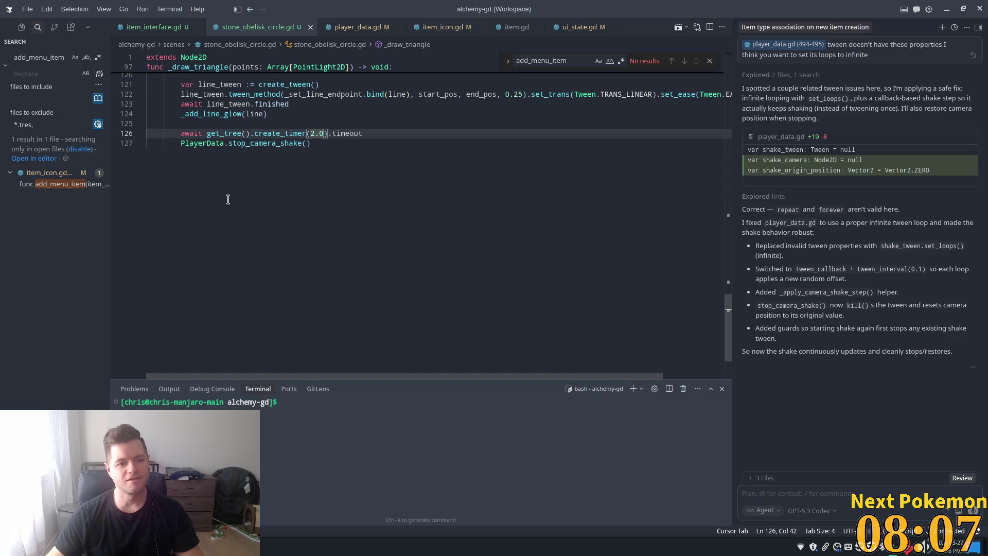
{"action": "scroll", "coordinate": [346, 218], "scroll_direction": "up", "scroll_amount": 3}
{"action": "left_click_drag", "start_coordinate": [326, 220], "coordinate": [181, 211]}
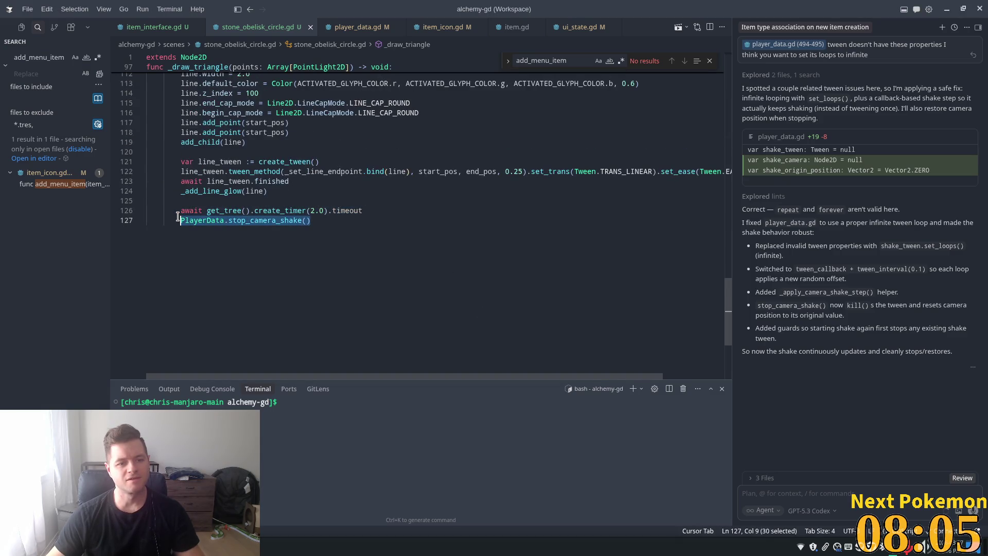
{"action": "scroll", "coordinate": [184, 177], "scroll_direction": "up", "scroll_amount": 2}
{"action": "scroll", "coordinate": [180, 175], "scroll_direction": "up", "scroll_amount": 5}
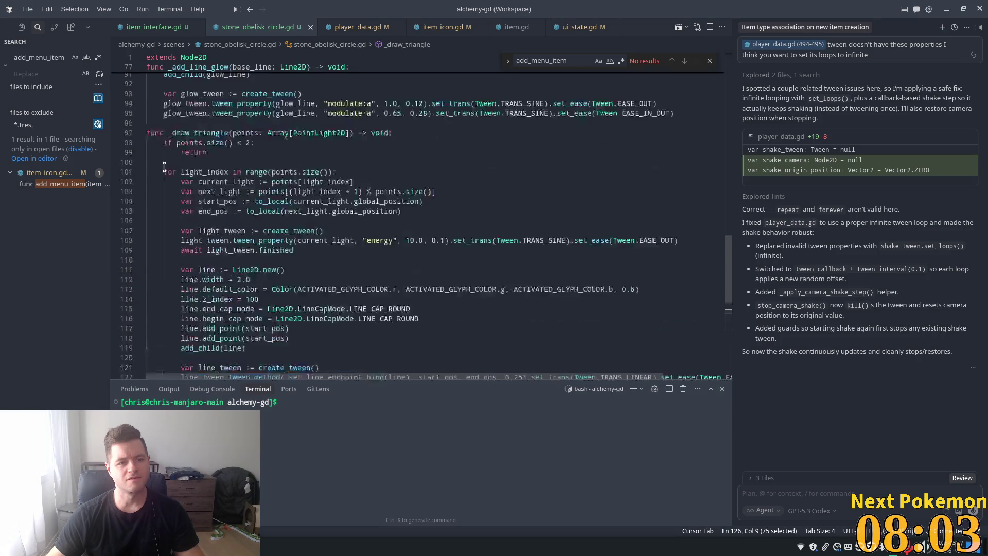
{"action": "scroll", "coordinate": [160, 208], "scroll_direction": "down", "scroll_amount": 3}
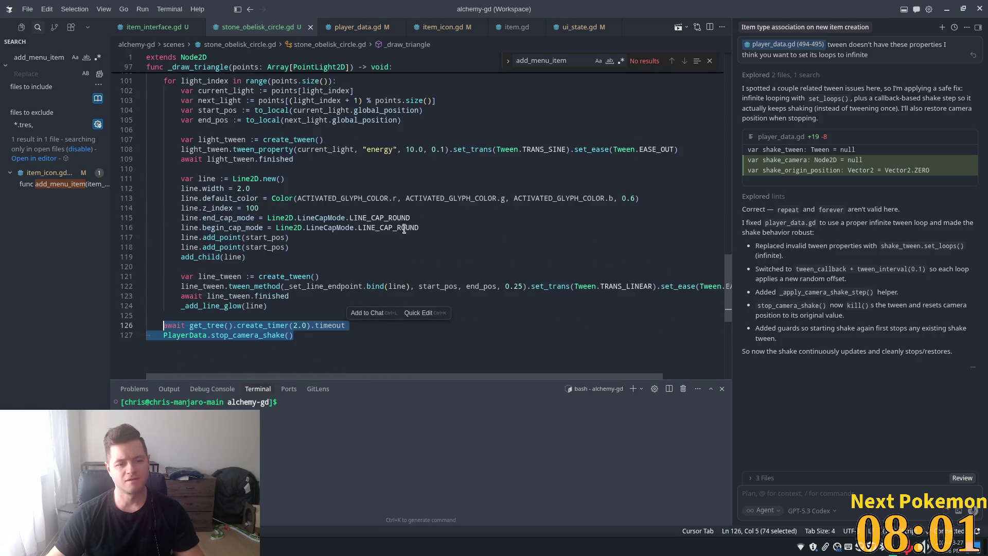
{"action": "key", "text": "alt+Tab"}
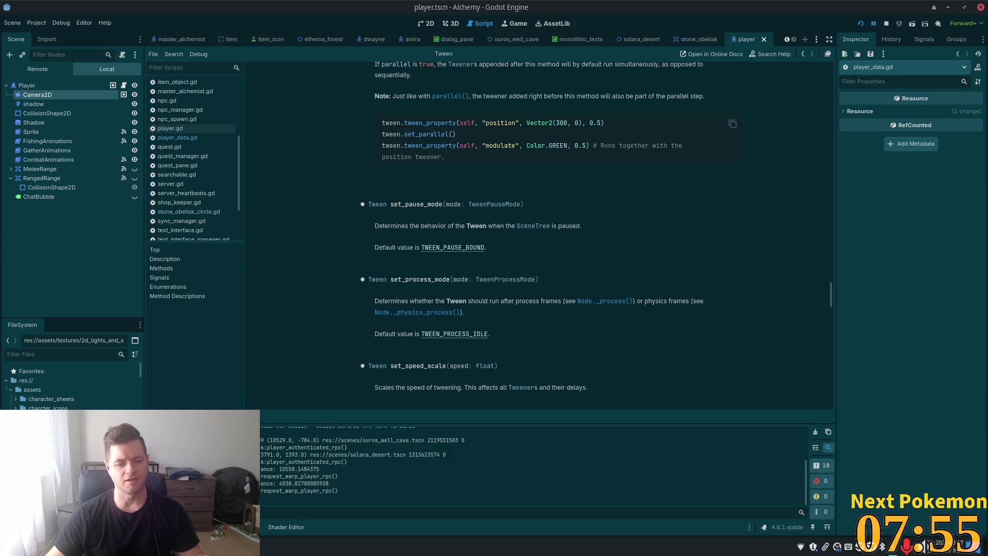
{"action": "right_click", "coordinate": [247, 546]}
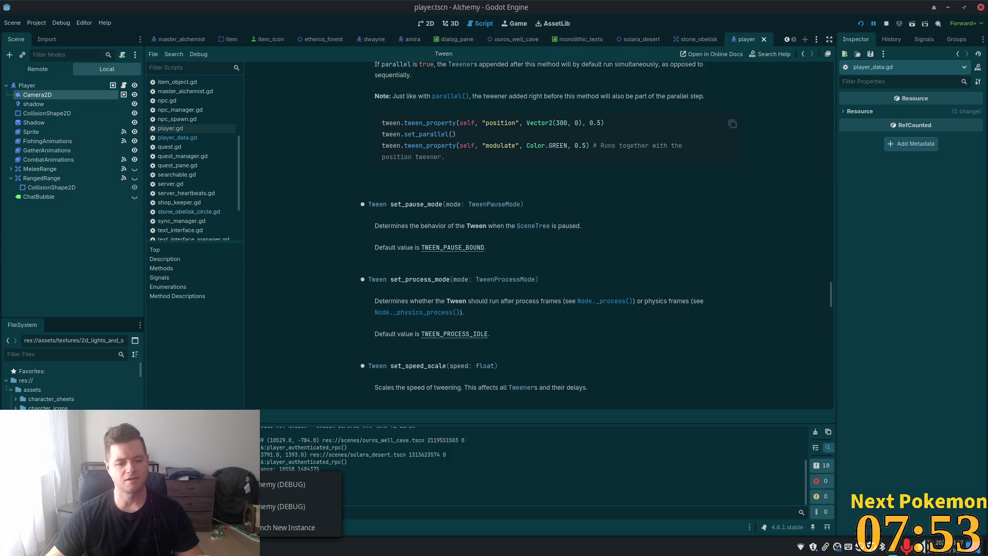
Relaunch the game and walk the character among the Solara Desert obelisks until the hexagram appears
{"action": "left_click", "coordinate": [859, 24]}
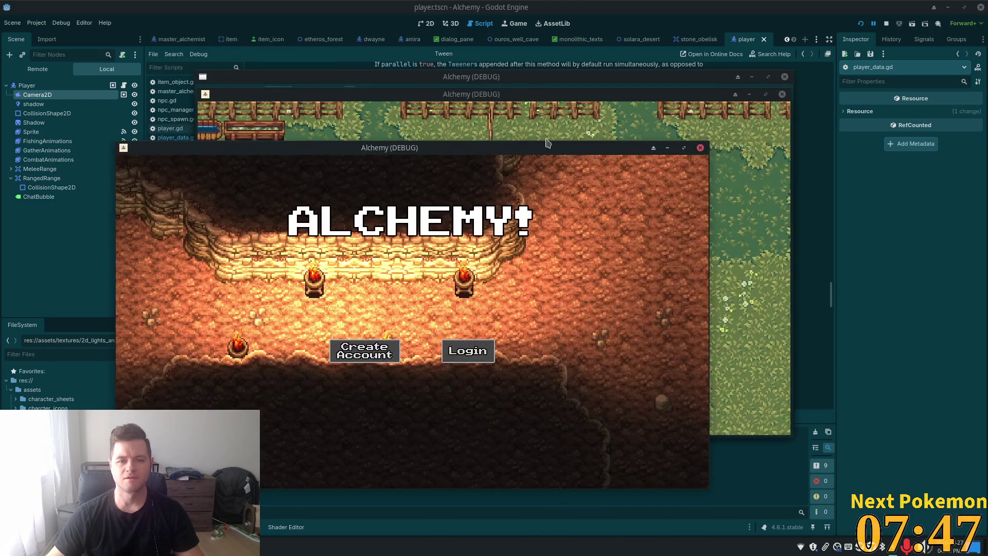
{"action": "left_click", "coordinate": [740, 228]}
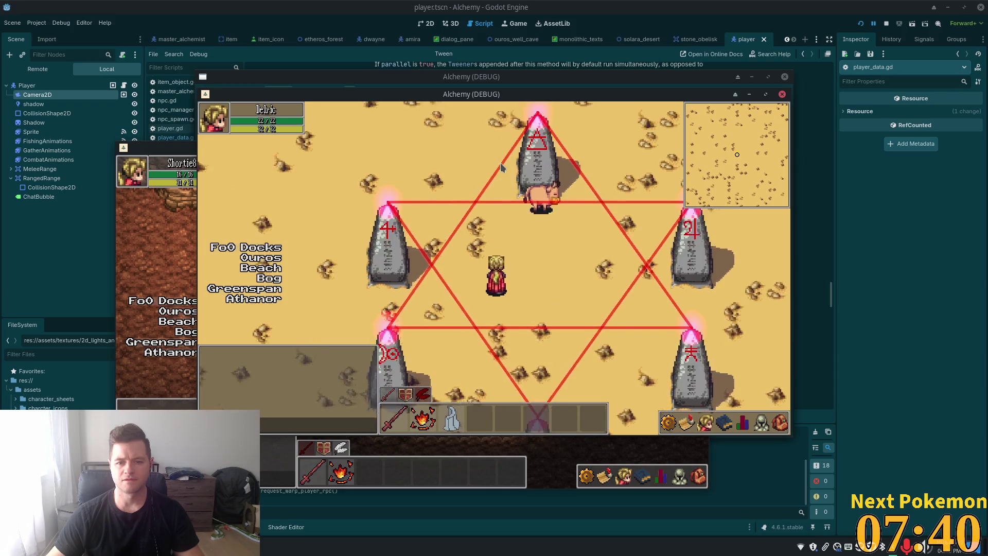
{"action": "key", "text": "d"}
{"action": "key", "text": "s"}
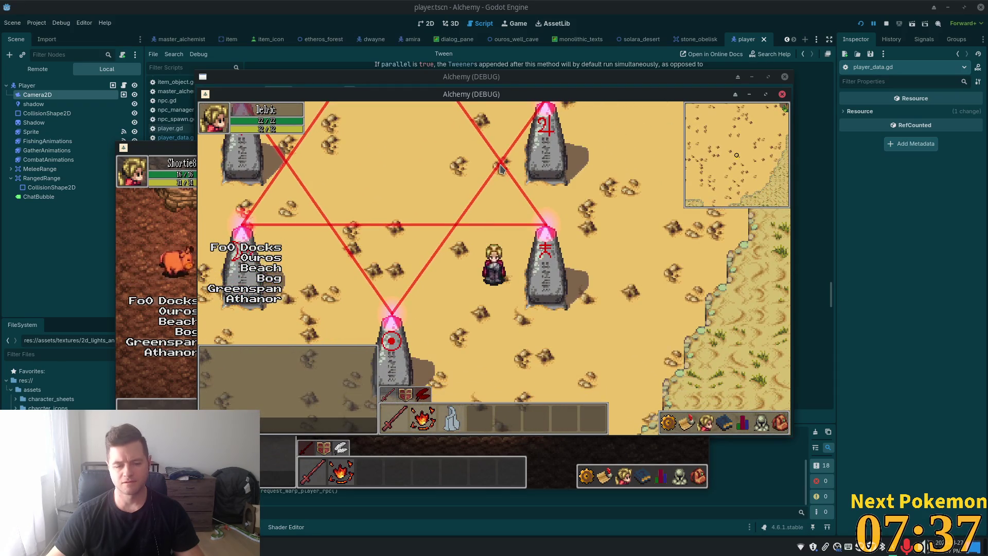
{"action": "key", "text": "w"}
{"action": "key", "text": "a"}
{"action": "key", "text": "w"}
{"action": "key", "text": "a"}
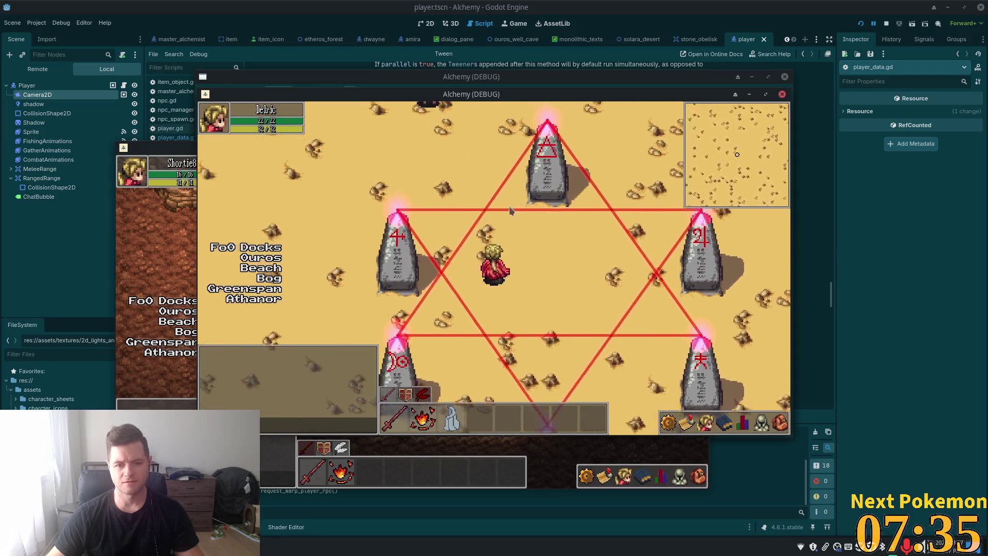
{"action": "left_click", "coordinate": [677, 19]}
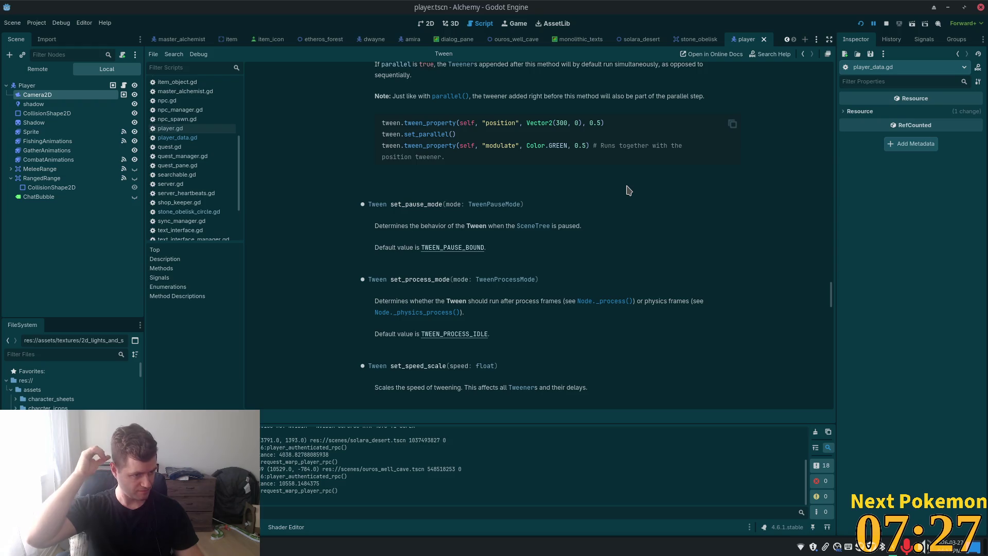
{"action": "key", "text": "alt+Tab"}
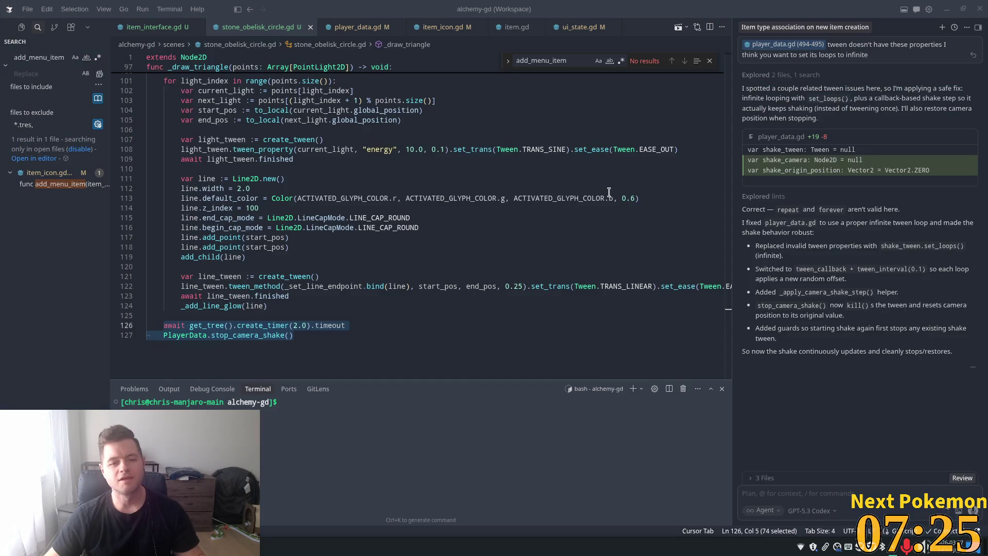
Change the randf_range shake bounds on player_data.gd line 506 from -10/10 to -5/5, then rerun
{"action": "scroll", "coordinate": [489, 169], "scroll_direction": "up", "scroll_amount": 2}
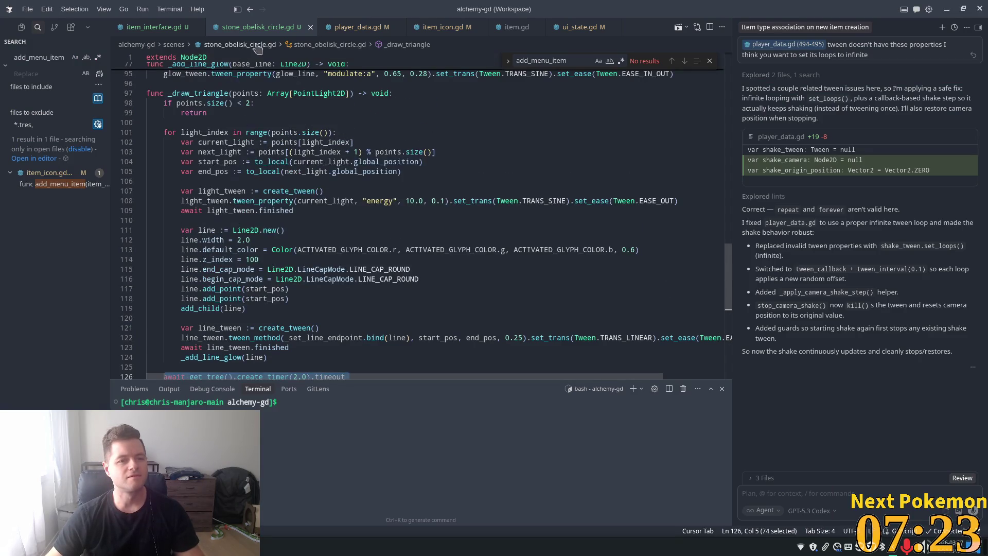
{"action": "left_click", "coordinate": [352, 34]}
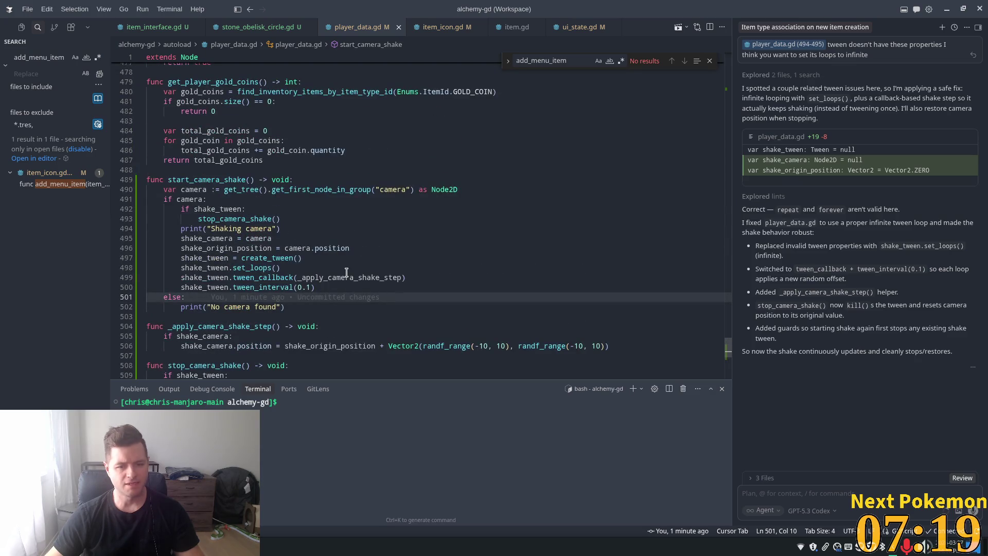
{"action": "scroll", "coordinate": [569, 308], "scroll_direction": "down", "scroll_amount": 3}
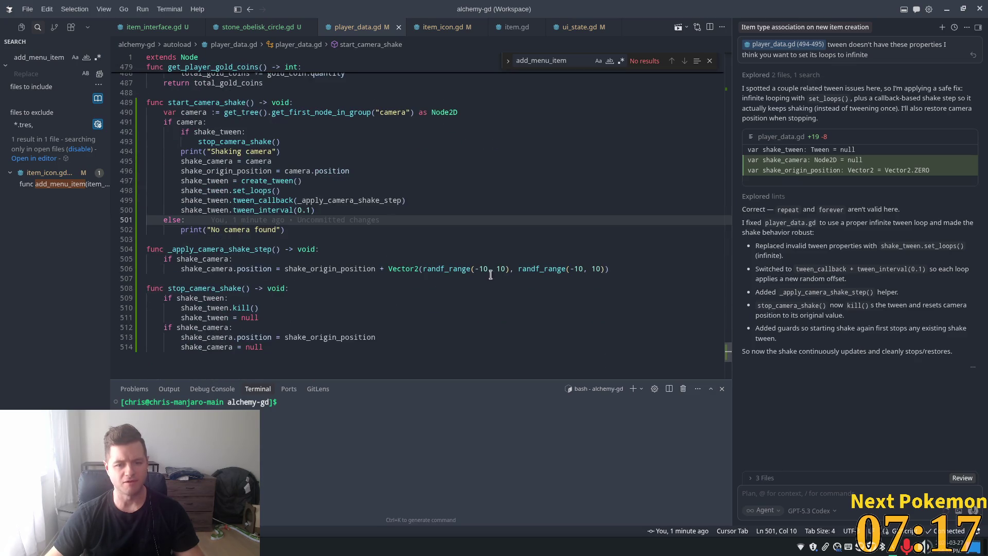
{"action": "double_click", "coordinate": [497, 270]}
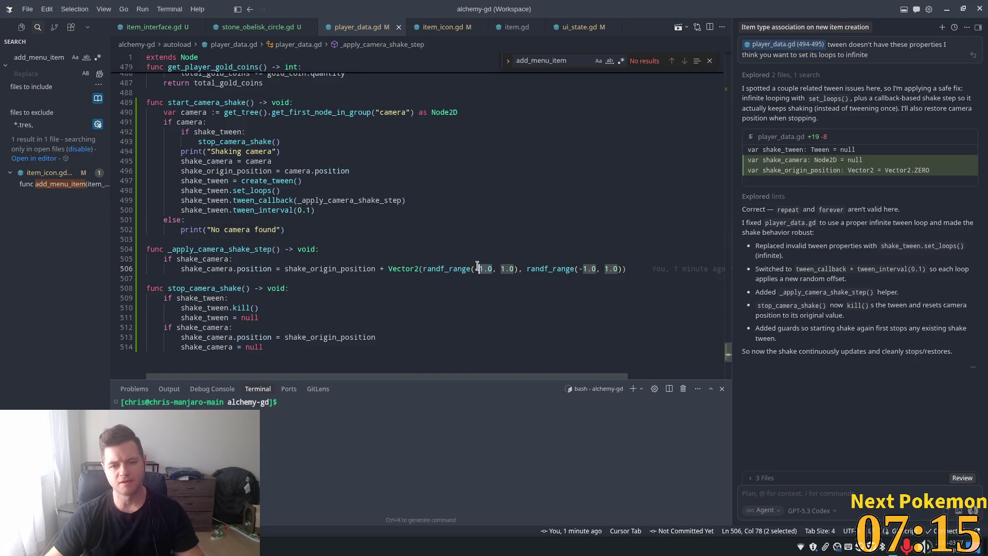
{"action": "type", "text": "5"}
{"action": "left_click", "coordinate": [499, 249]}
{"action": "left_click", "coordinate": [538, 238]}
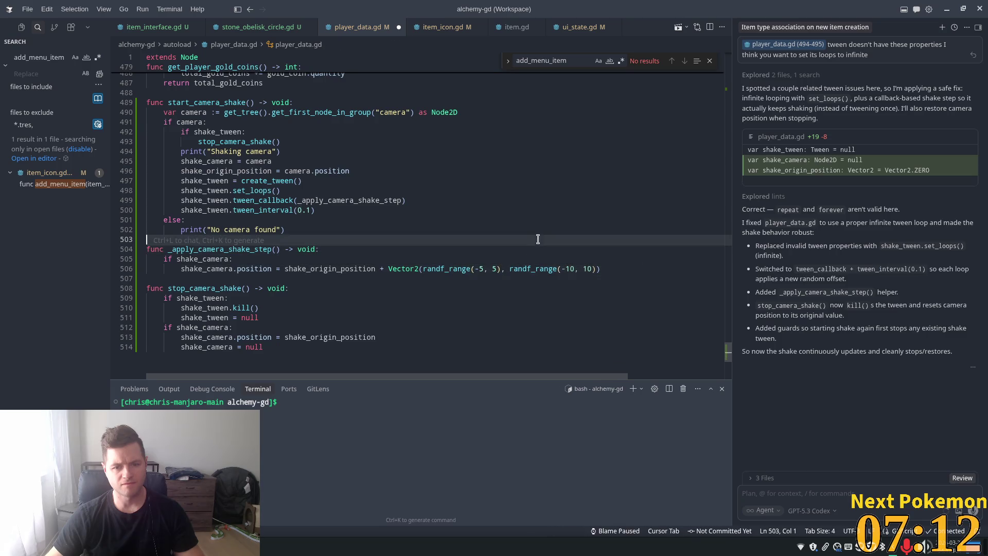
{"action": "double_click", "coordinate": [571, 269]}
{"action": "type", "text": "5"}
{"action": "double_click", "coordinate": [583, 269]}
{"action": "type", "text": "5"}
{"action": "key", "text": "alt+Tab"}
{"action": "left_click", "coordinate": [860, 24]}
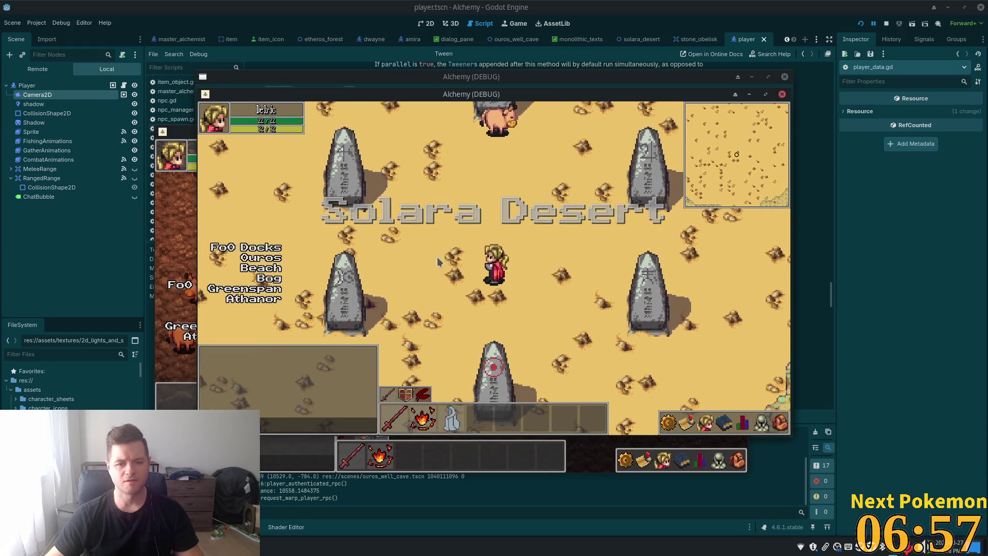
Walk the character north, then up-left, right, and left through the six-obelisk circle until the hexagram finishes
{"action": "key", "text": "w"}
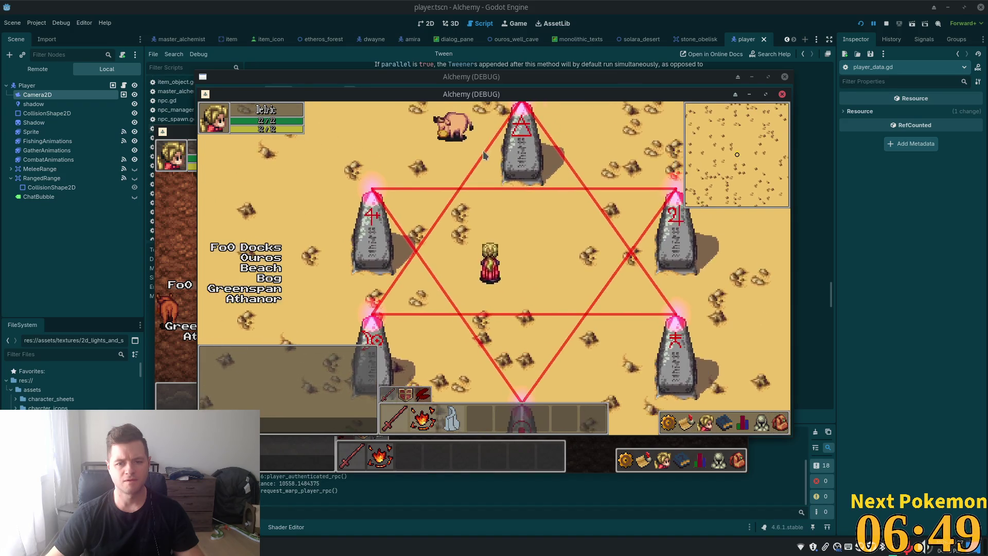
{"action": "key", "text": "Up"}
{"action": "key", "text": "Left"}
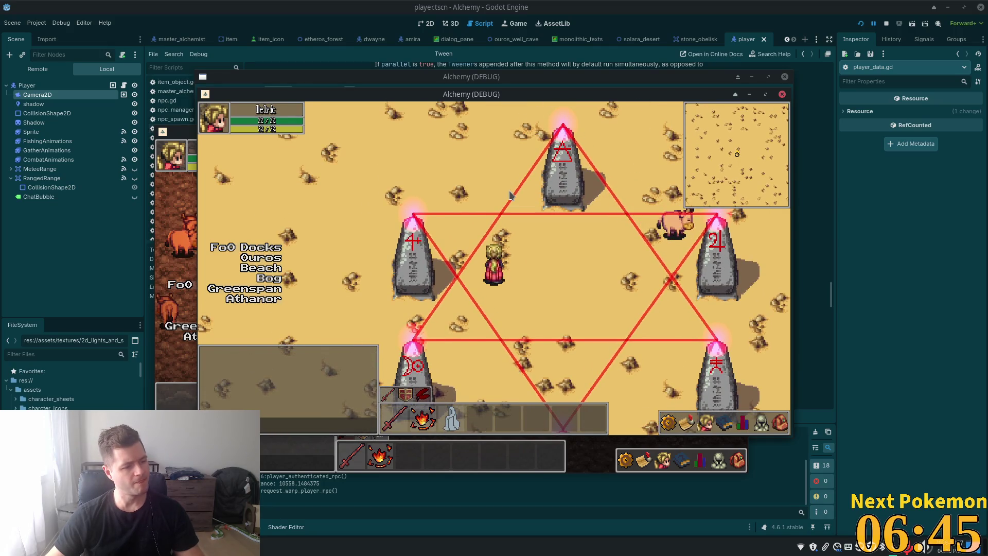
{"action": "key", "text": "Right"}
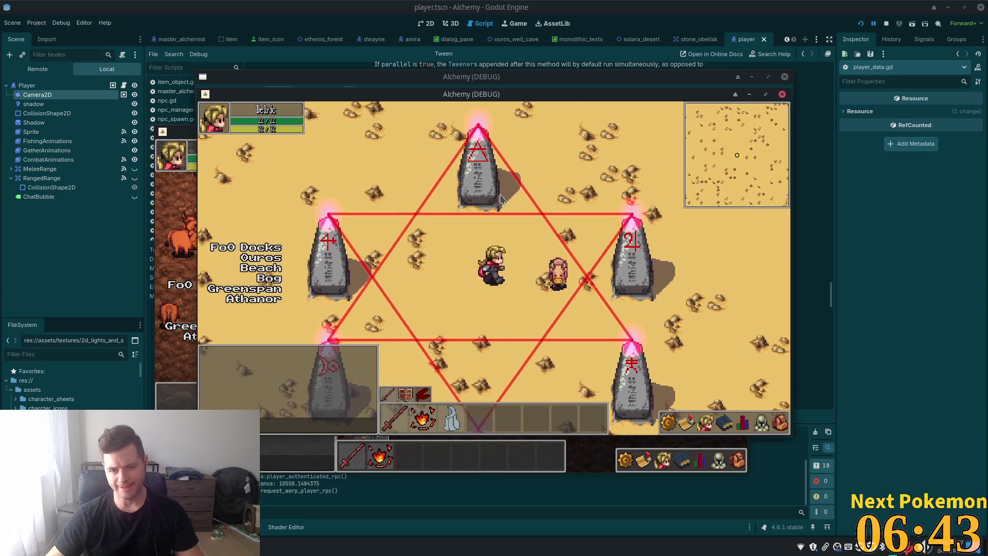
{"action": "key", "text": "Up"}
{"action": "key", "text": "Left"}
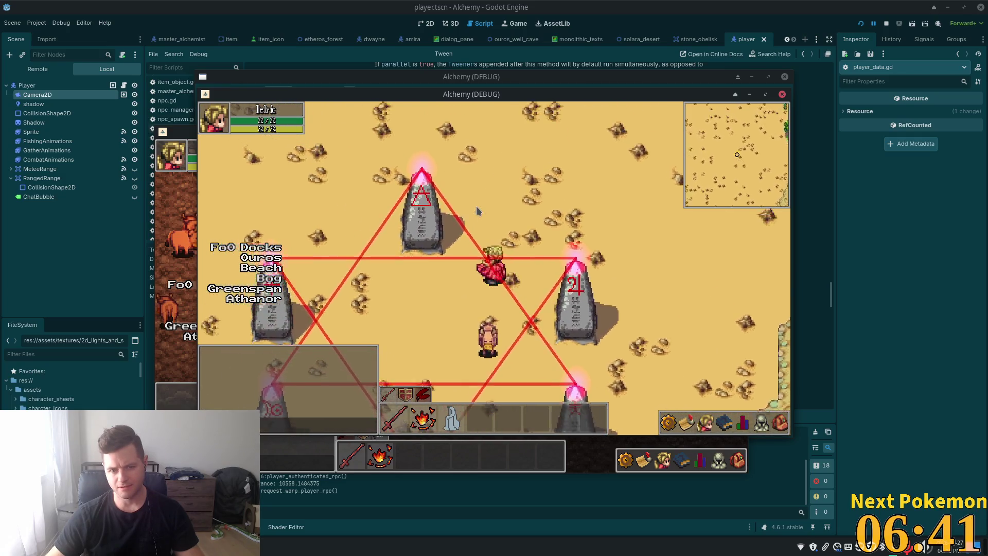
{"action": "key", "text": "Left"}
{"action": "key", "text": "Down"}
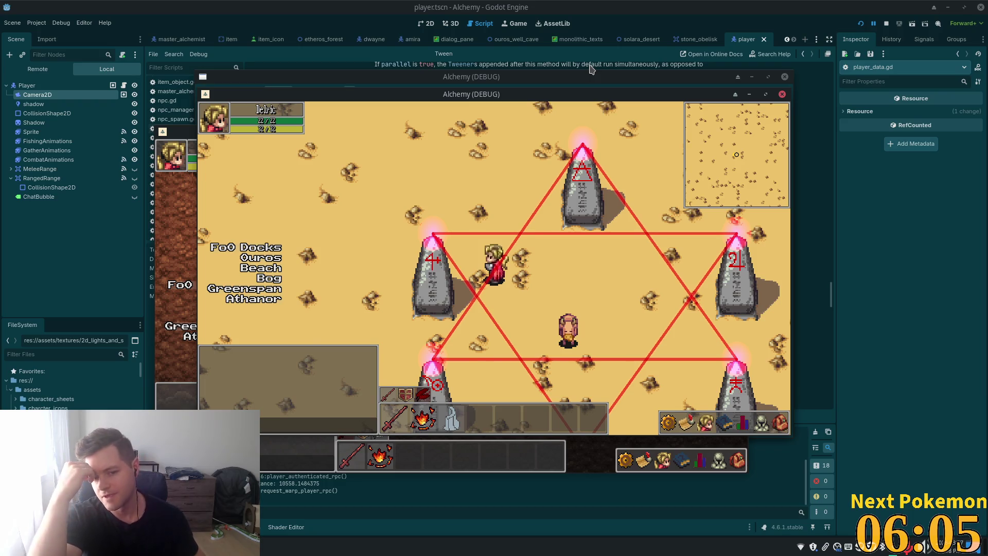
{"action": "key", "text": "Down"}
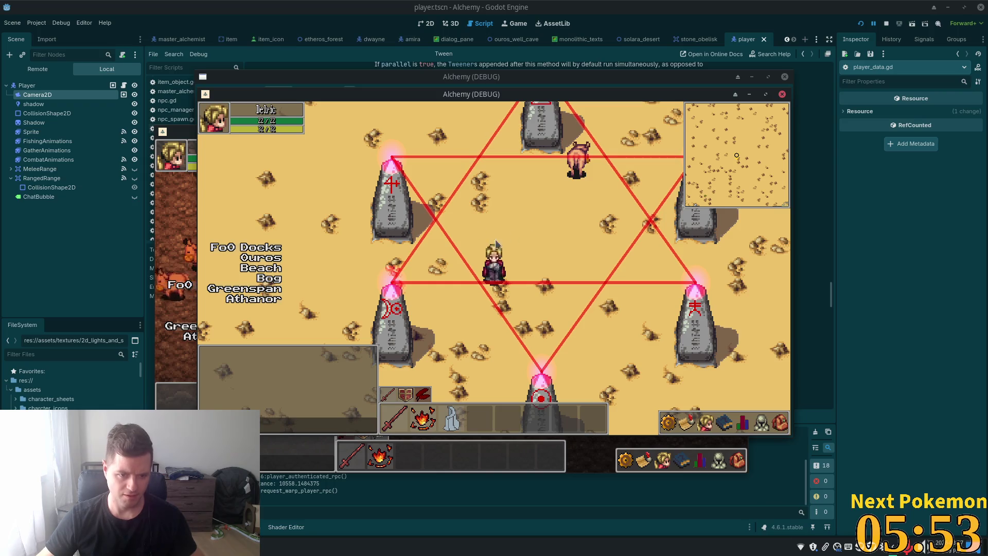
{"action": "key", "text": "w"}
{"action": "key", "text": "w"}
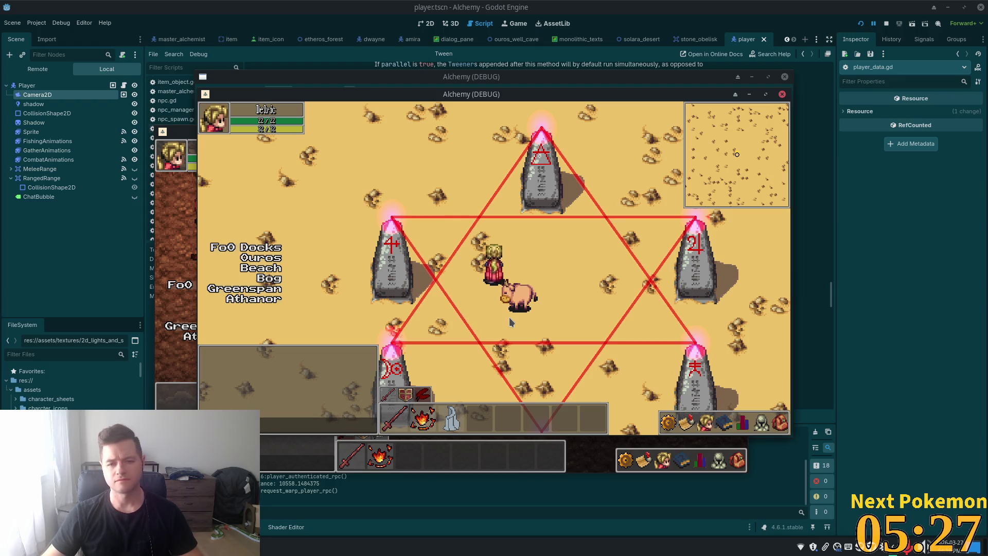
{"action": "key", "text": "s"}
{"action": "key", "text": "d"}
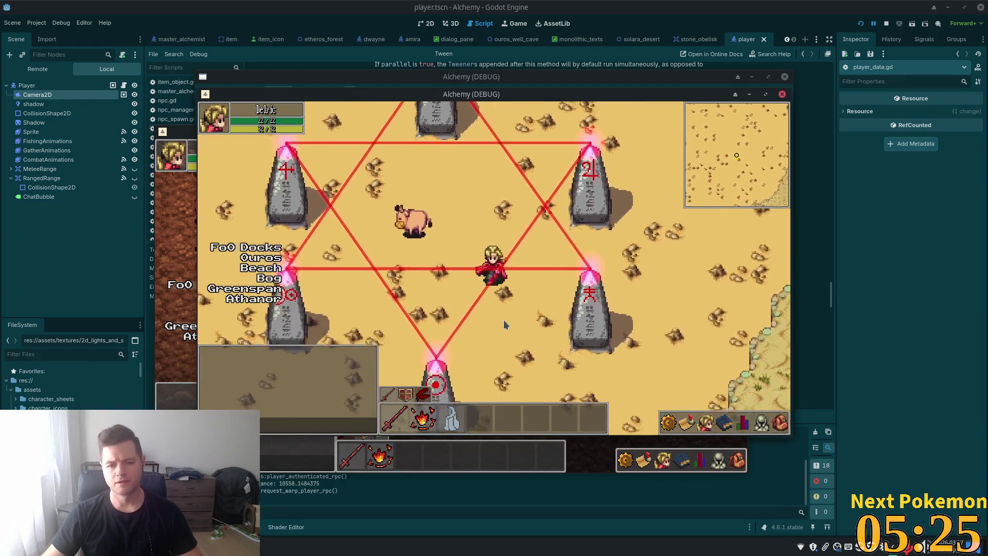
{"action": "key", "text": "s"}
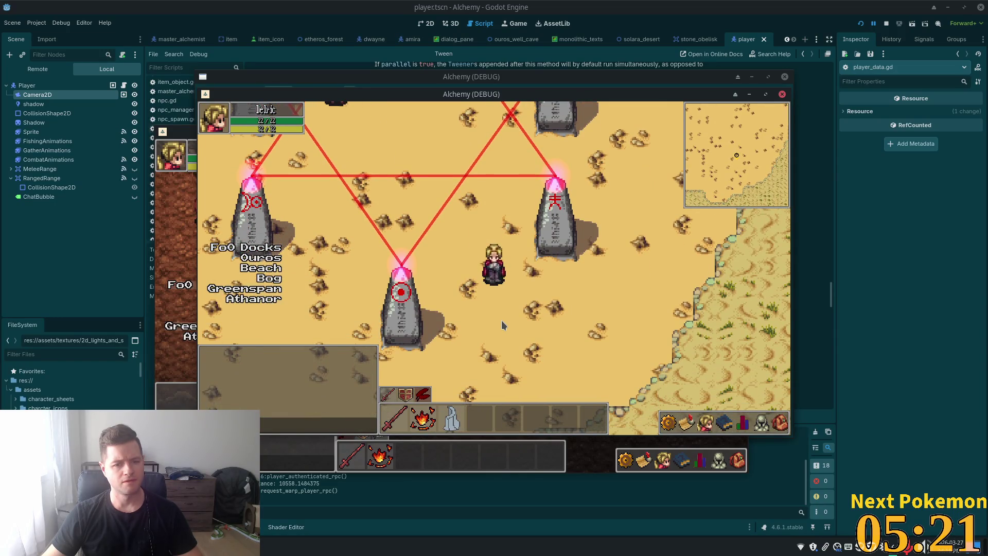
{"action": "key", "text": "w"}
{"action": "key", "text": "a"}
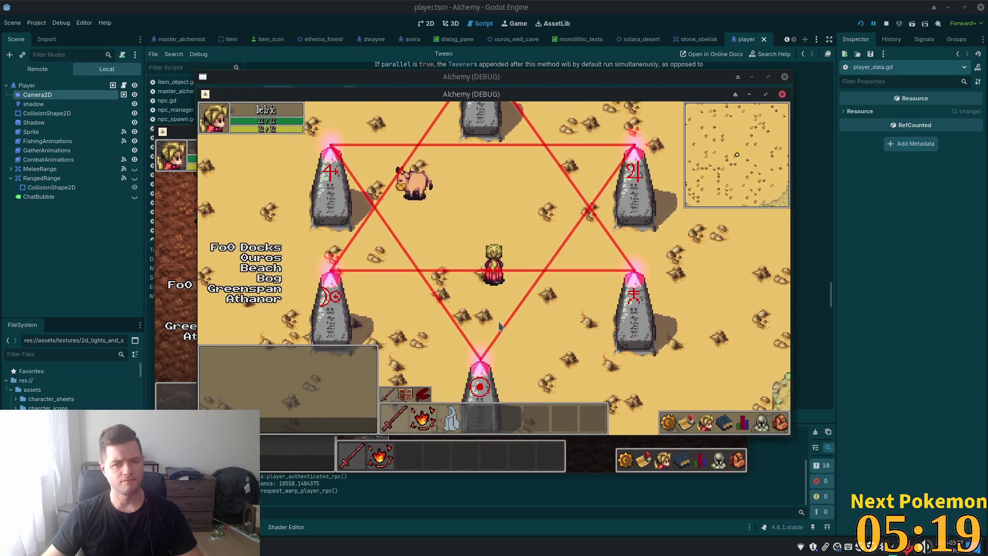
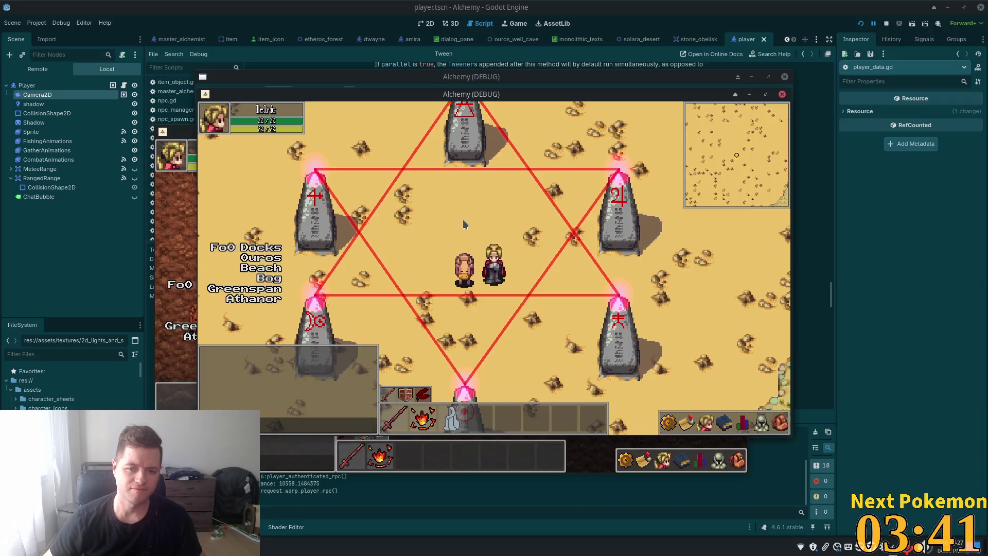
Walk the player down-left, into the hexagram centre, up to the top obelisk and back down
{"action": "key", "text": "s"}
{"action": "key", "text": "a"}
{"action": "key", "text": "a"}
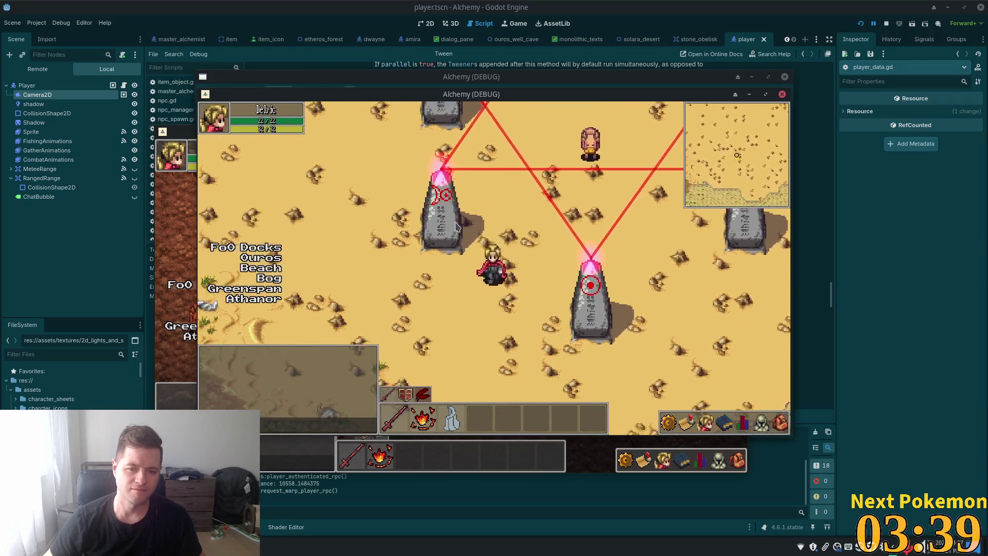
{"action": "key", "text": "w"}
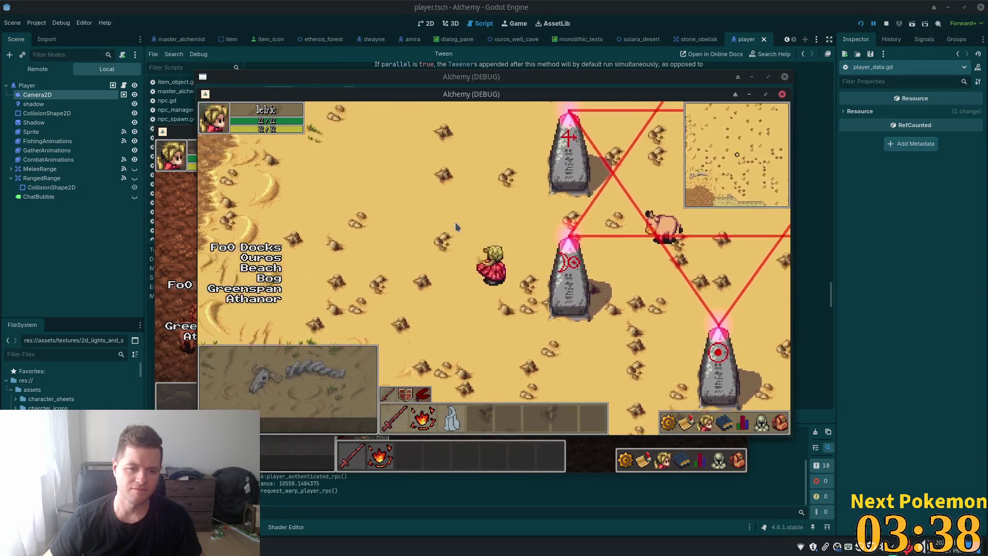
{"action": "key", "text": "d"}
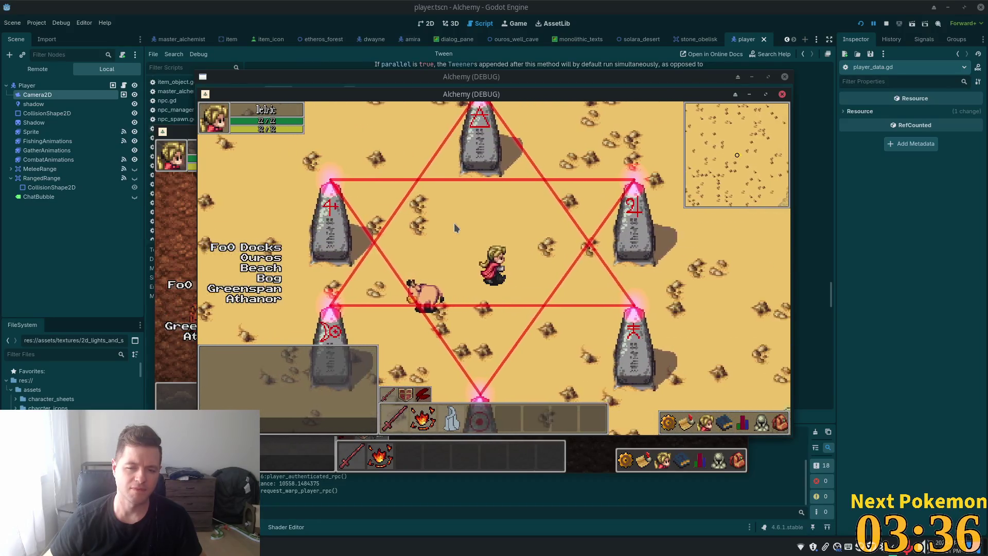
{"action": "key", "text": "w"}
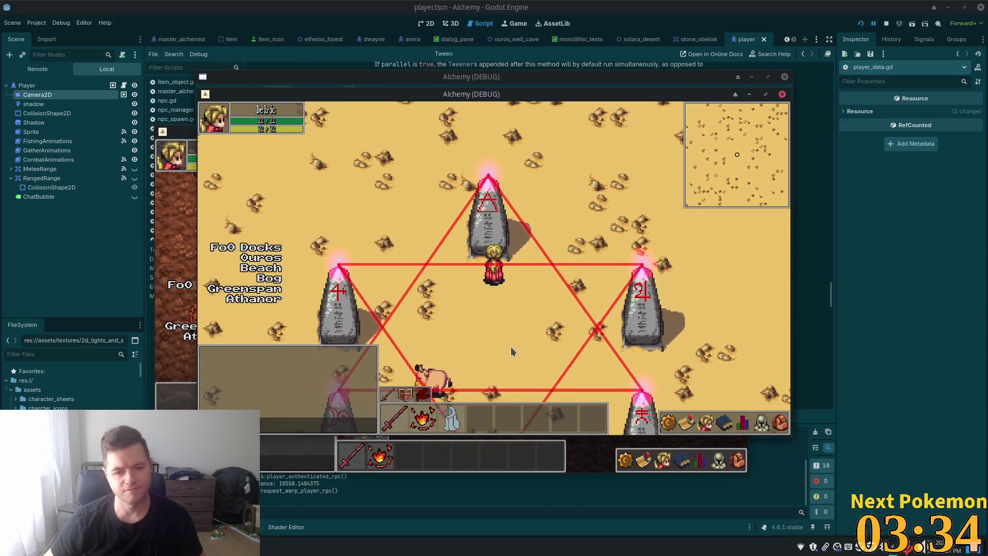
{"action": "key", "text": "s"}
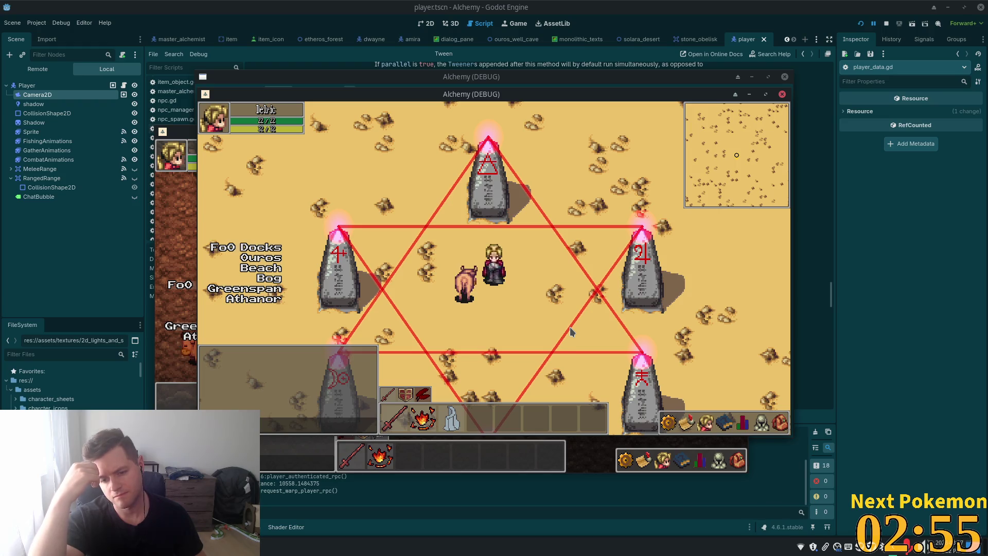
Walk the player down, up-right and left inside the hexagram, ending facing up
{"action": "key", "text": "Down"}
{"action": "key", "text": "Left"}
{"action": "key", "text": "Down"}
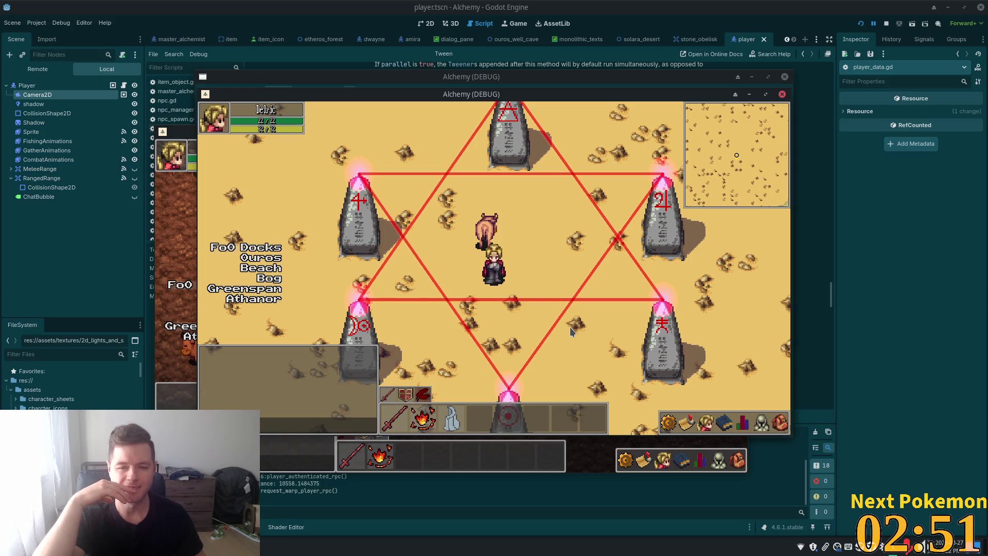
{"action": "key", "text": "Up"}
{"action": "key", "text": "Right"}
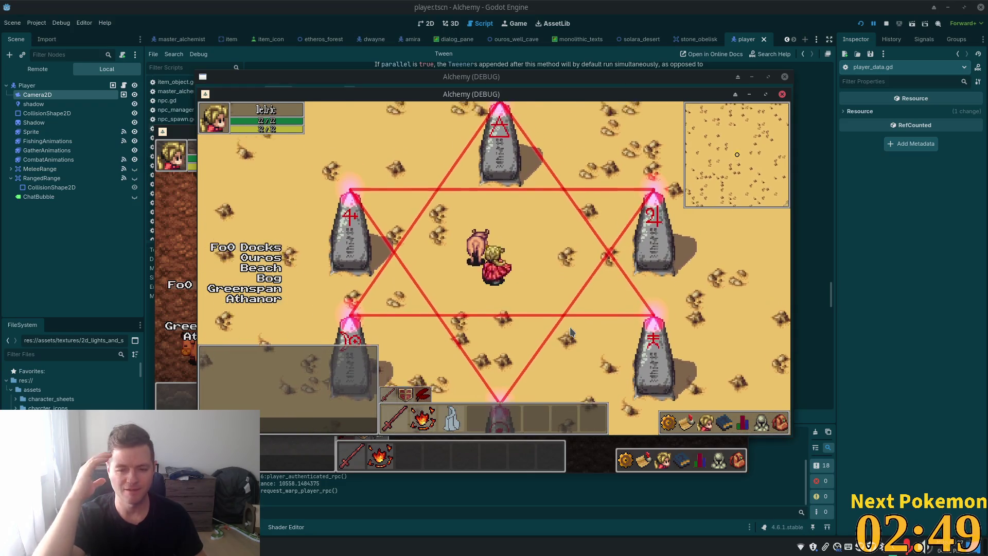
{"action": "key", "text": "Left"}
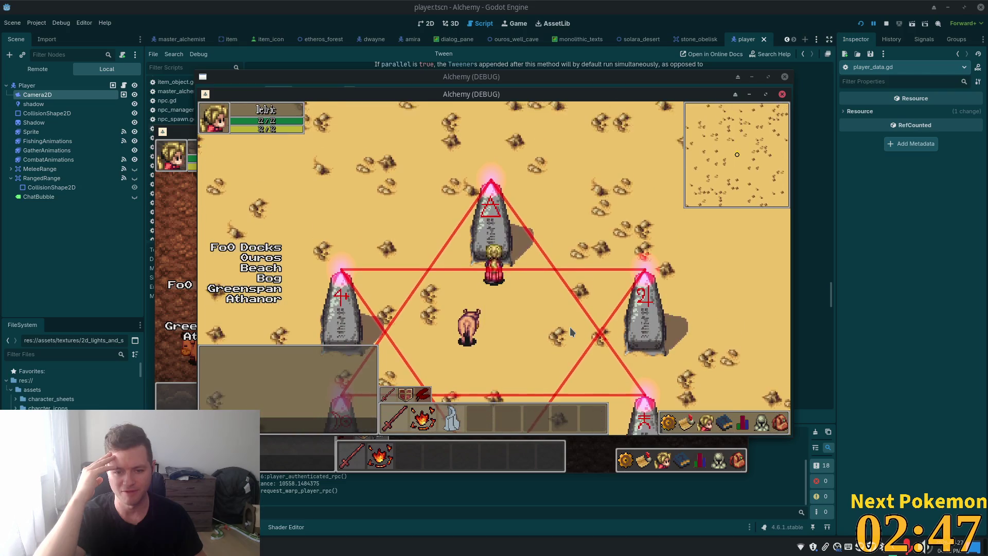
{"action": "key", "text": "Up"}
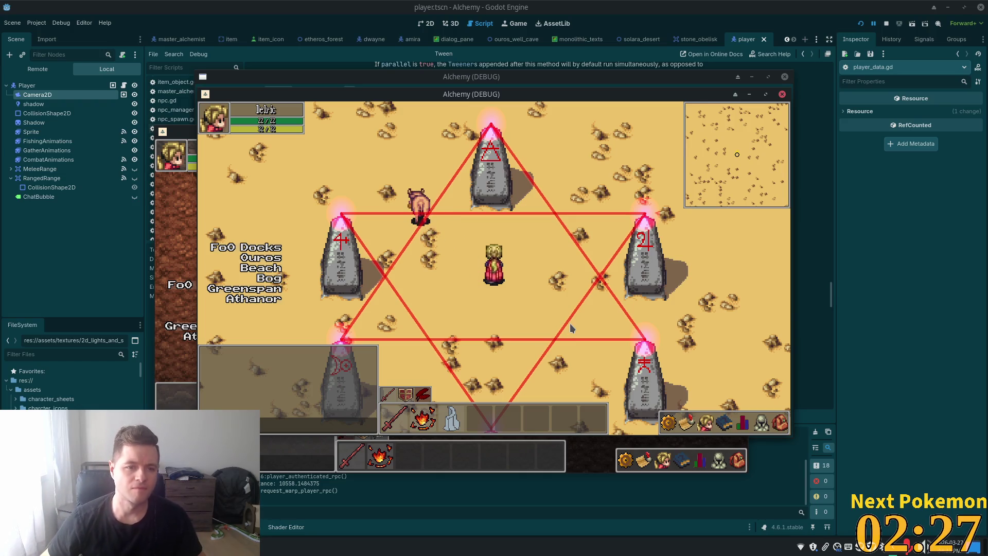
Walk the player down-left, right and left past the obelisks
{"action": "key", "text": "s"}
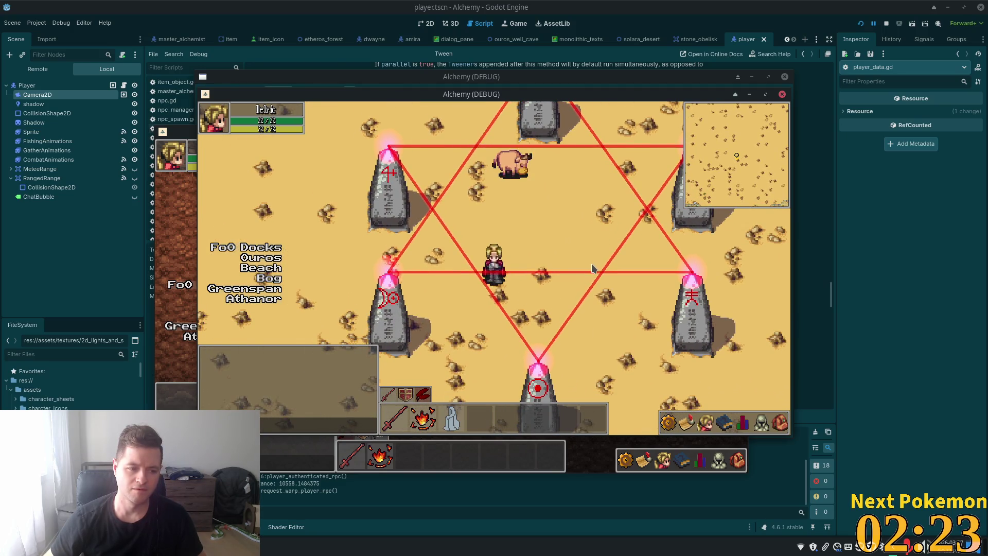
{"action": "key", "text": "d"}
{"action": "key", "text": "a"}
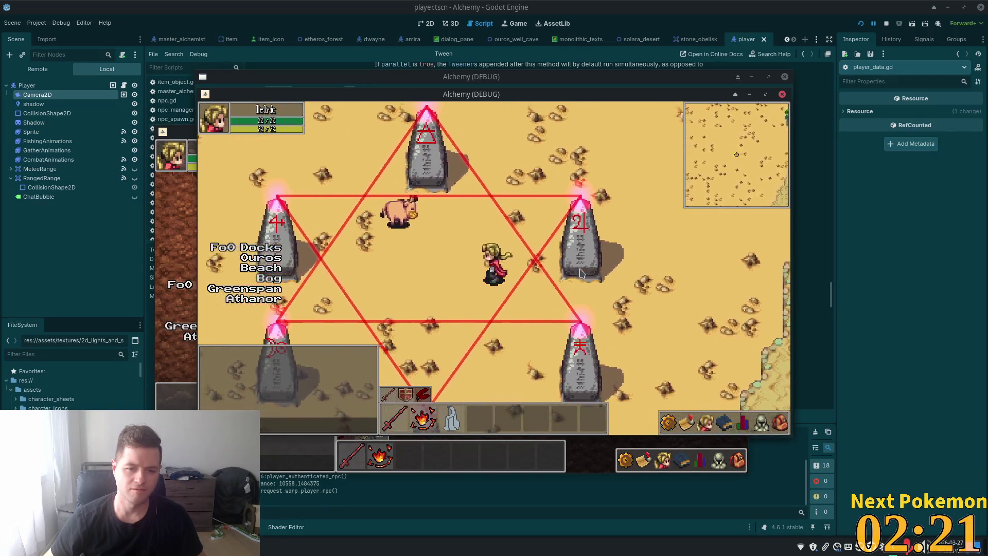
{"action": "key", "text": "s"}
{"action": "key", "text": "a"}
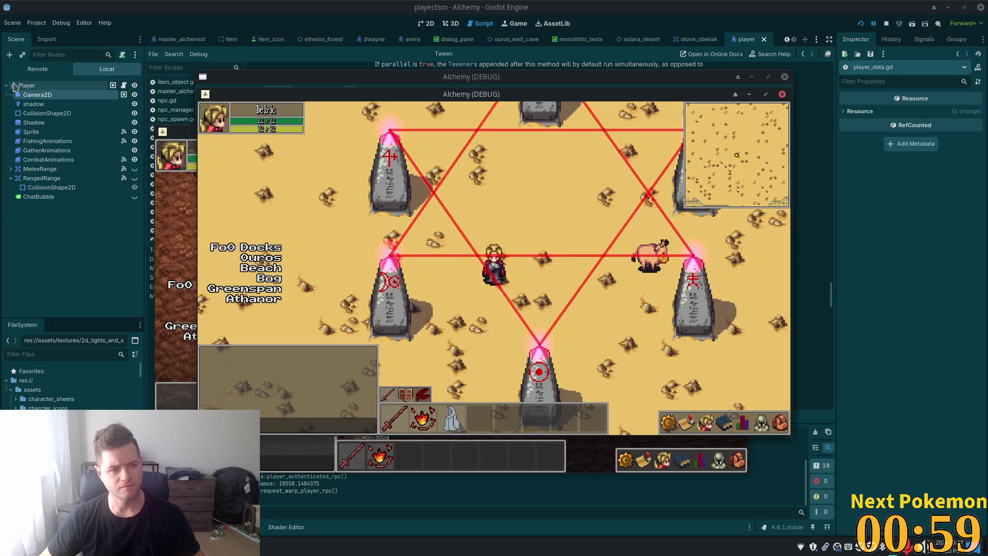
{"action": "left_click", "coordinate": [102, 73]}
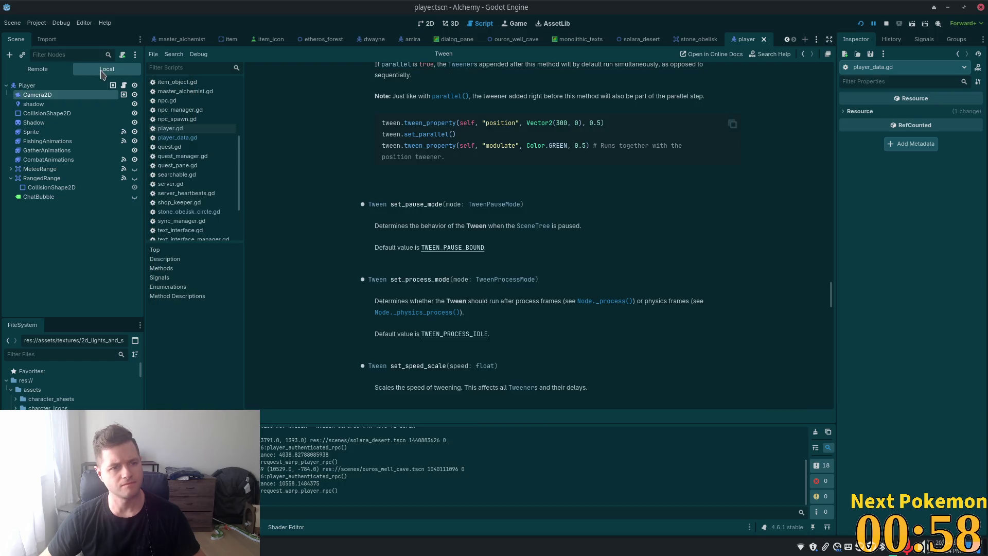
Switch to the 2D editor and open the solara_desert scene tab to view the stone obelisks
{"action": "left_click", "coordinate": [427, 24]}
{"action": "left_click", "coordinate": [629, 39]}
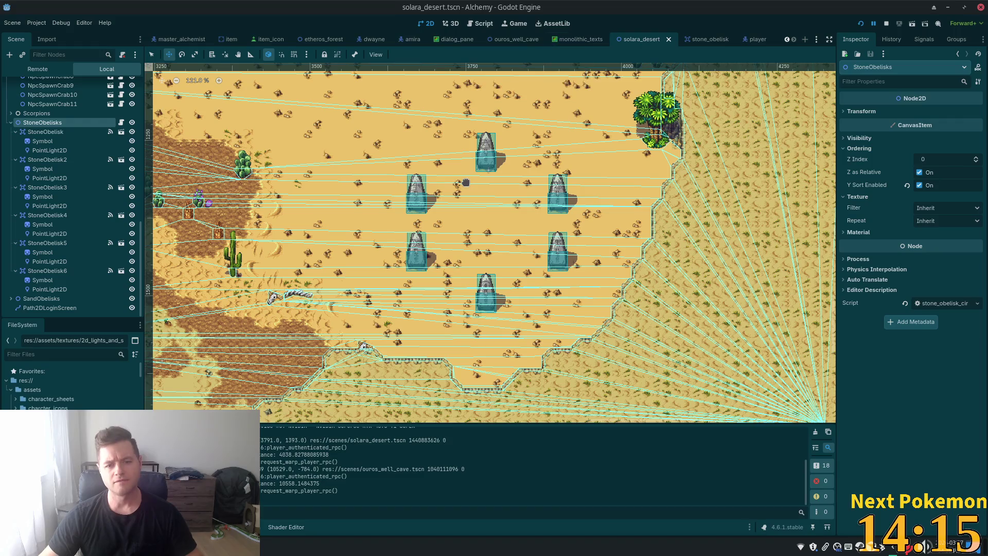
{"action": "scroll", "coordinate": [504, 214], "scroll_direction": "up", "scroll_amount": 5}
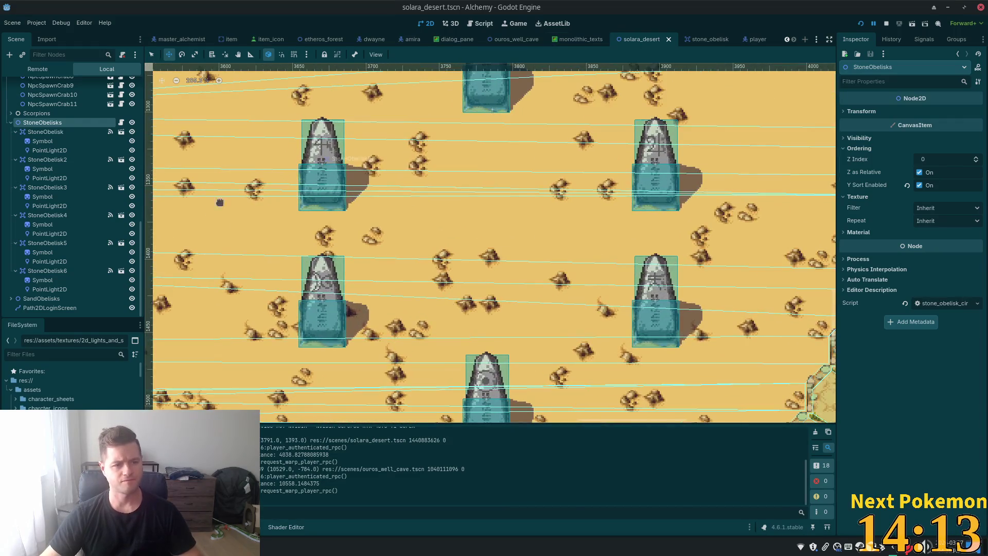
Collapse the children of StoneObelisk through StoneObelisk6, then select StoneObelisk6
{"action": "left_click", "coordinate": [15, 132]}
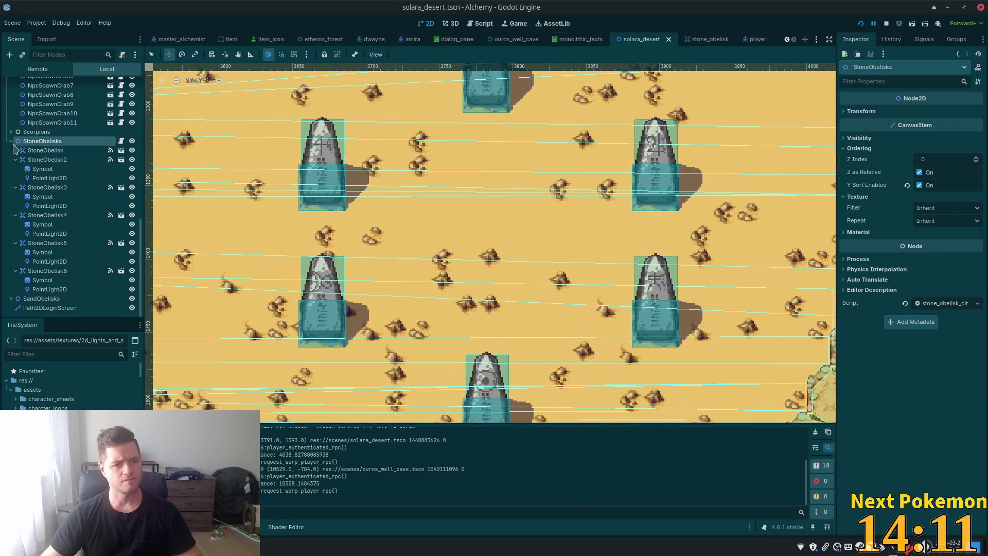
{"action": "left_click", "coordinate": [15, 160]}
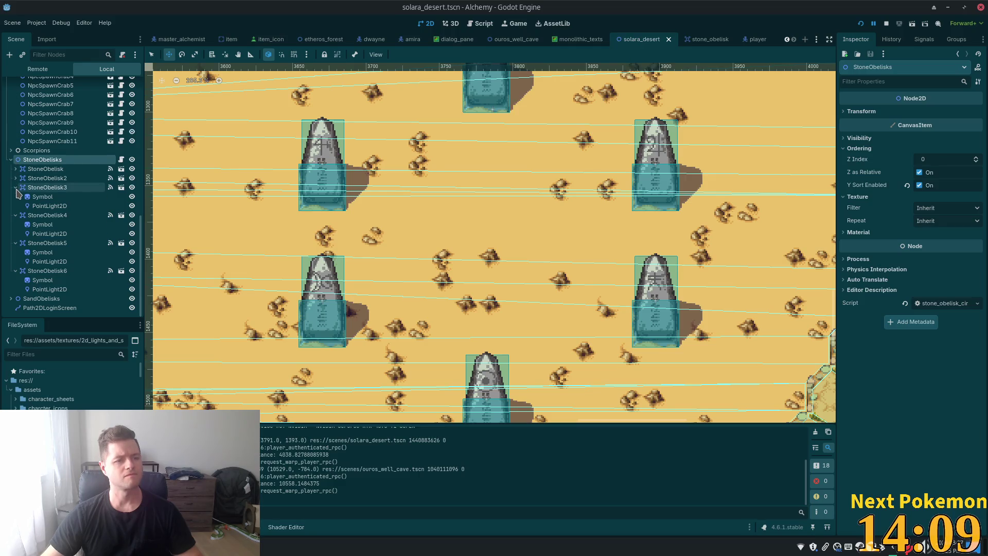
{"action": "left_click", "coordinate": [16, 188]}
{"action": "left_click", "coordinate": [15, 216]}
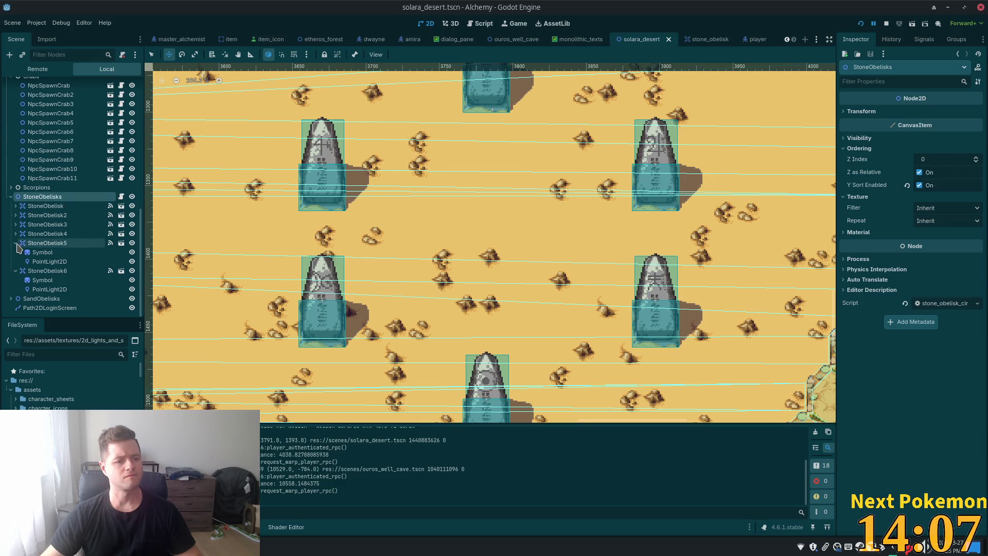
{"action": "left_click", "coordinate": [15, 243]}
{"action": "left_click", "coordinate": [16, 271]}
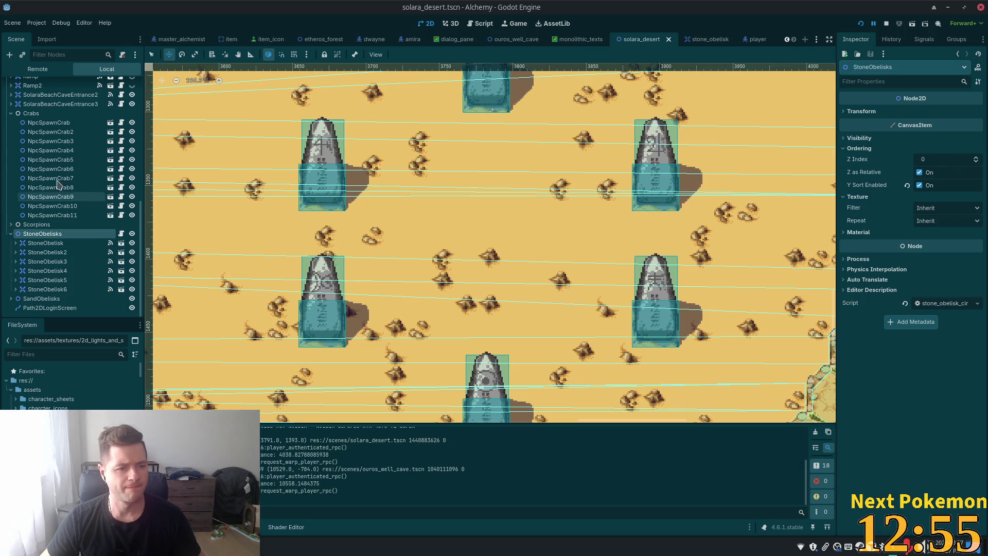
{"action": "left_click", "coordinate": [43, 289]}
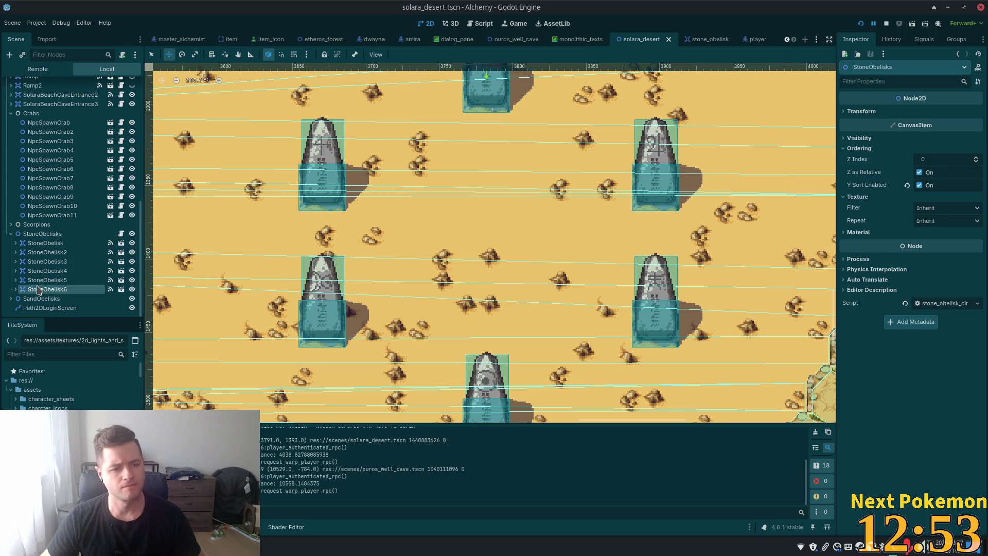
Filter the FileSystem dock by 'obel' to locate stone_obelisk.tscn
{"action": "scroll", "coordinate": [72, 386], "scroll_direction": "down", "scroll_amount": 3}
{"action": "left_click", "coordinate": [59, 354]}
{"action": "type", "text": "ob"}
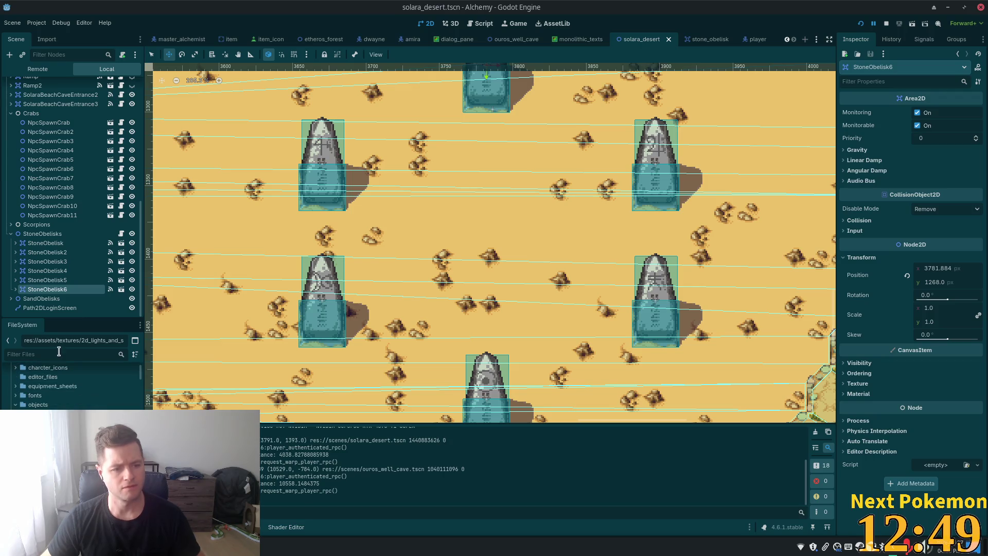
{"action": "type", "text": "elisk"}
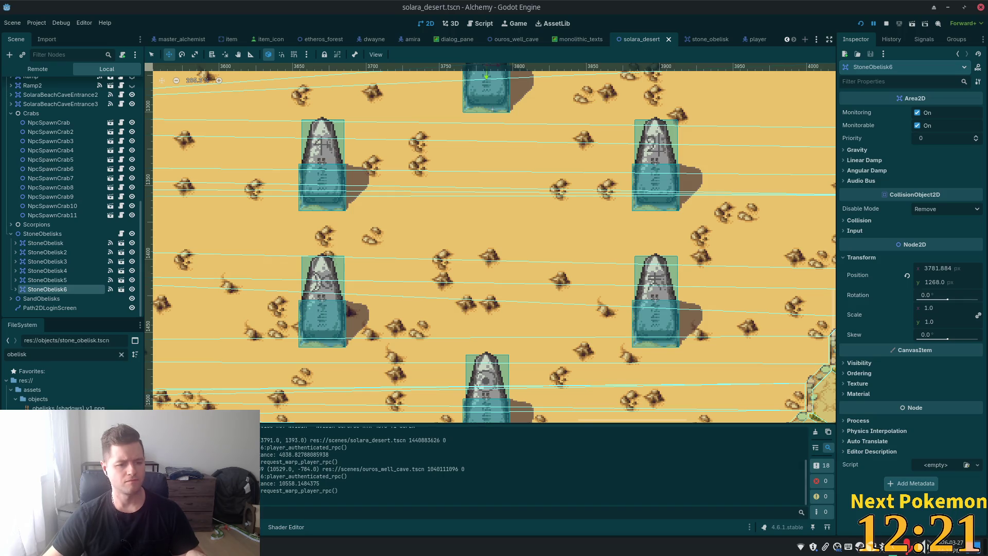
Duplicate stone_obelisk.tscn under the new name activator_obelisk.tscn
{"action": "key", "text": "ctrl+d"}
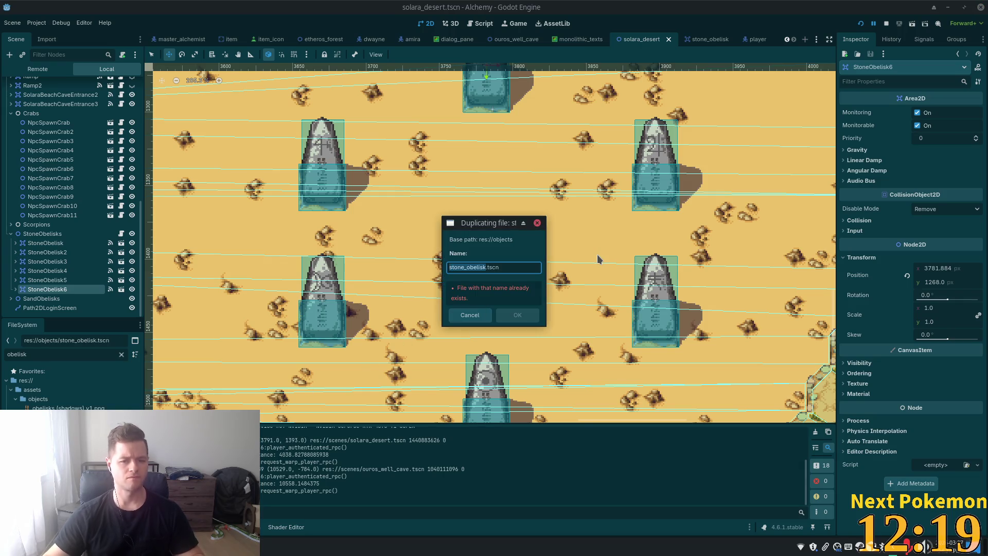
{"action": "key", "text": "Right"}
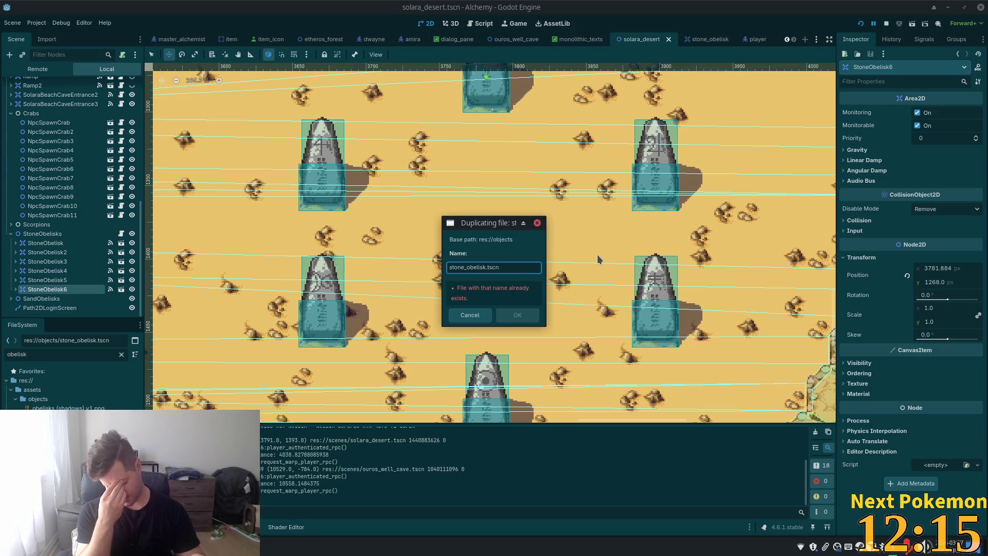
{"action": "key", "text": "Left"}
{"action": "key", "text": "Left"}
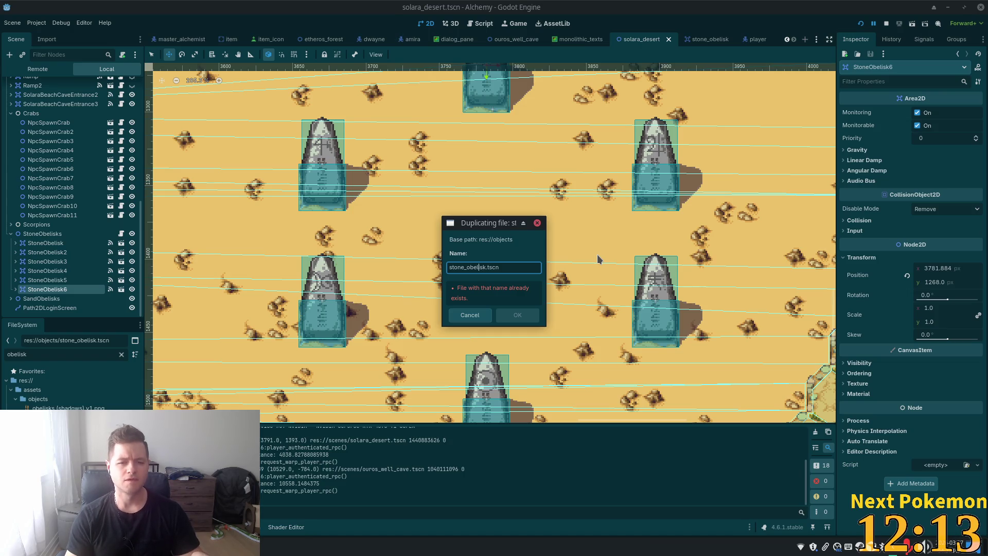
{"action": "key", "text": "BackSpace"}
{"action": "key", "text": "BackSpace"}
{"action": "key", "text": "BackSpace"}
{"action": "key", "text": "Delete"}
{"action": "type", "text": "Activ"}
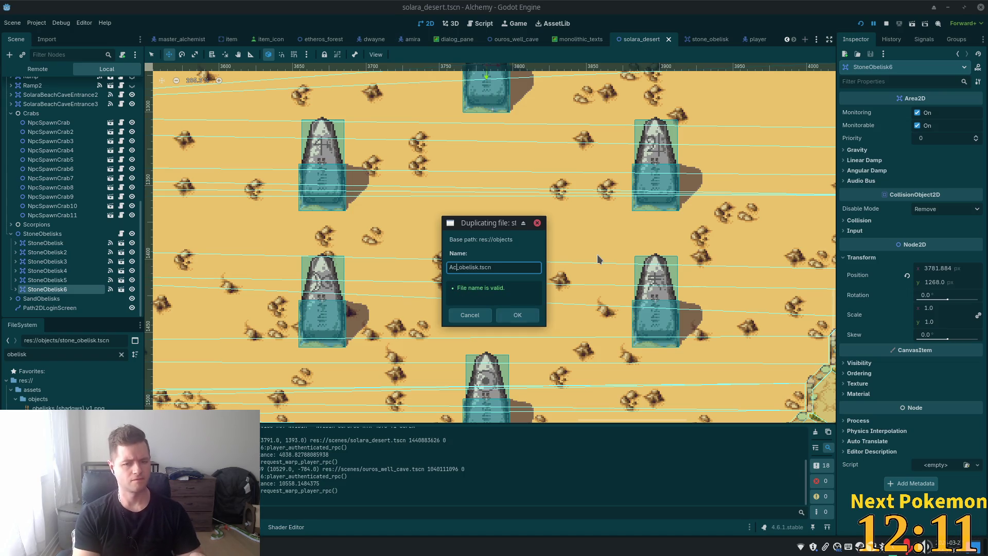
{"action": "key", "text": "BackSpace"}
{"action": "key", "text": "BackSpace"}
{"action": "type", "text": "cvtiv"}
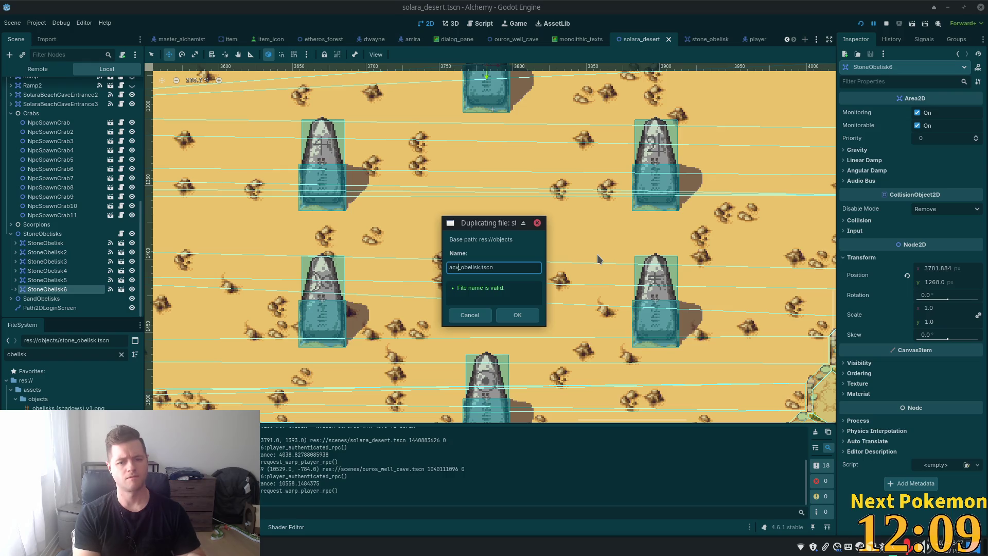
{"action": "key", "text": "BackSpace"}
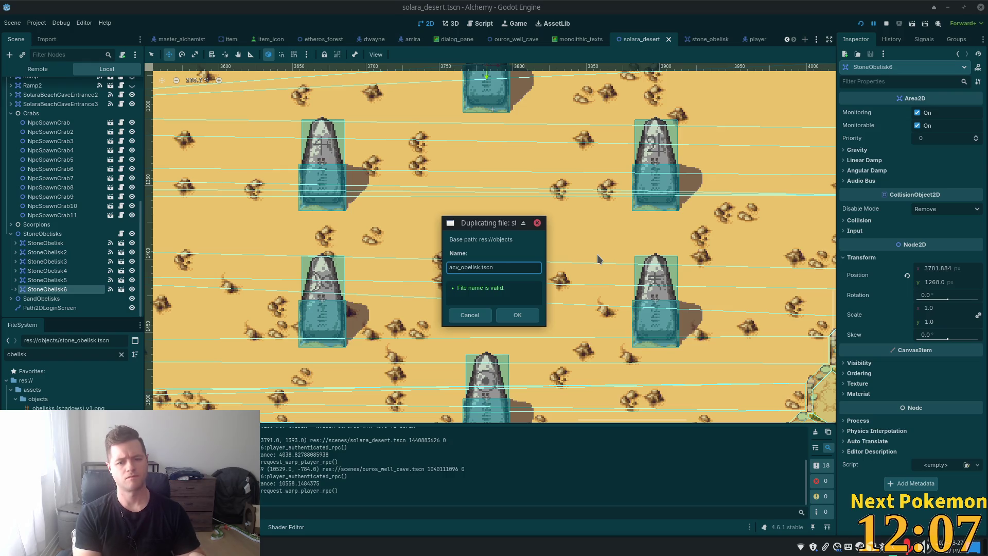
{"action": "type", "text": "tivator"}
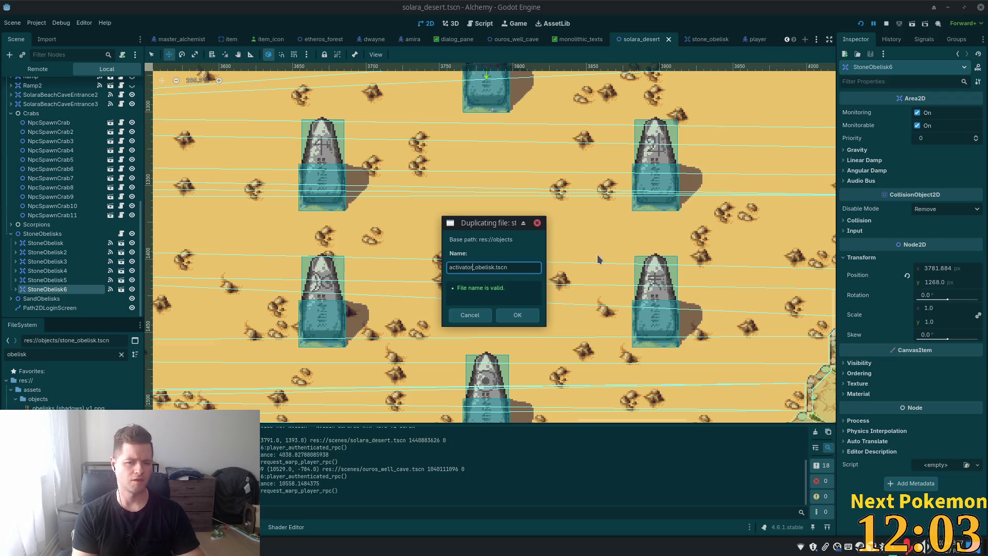
{"action": "key", "text": "Return"}
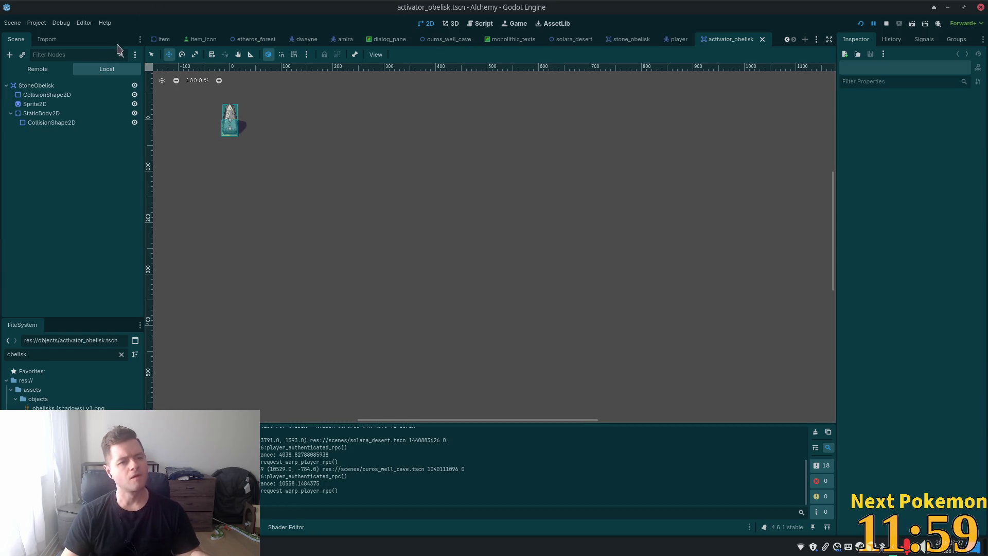
Change the root node name from StoneObelisk to ActivatorObelisk and centre the obelisk in view
{"action": "left_click", "coordinate": [42, 87]}
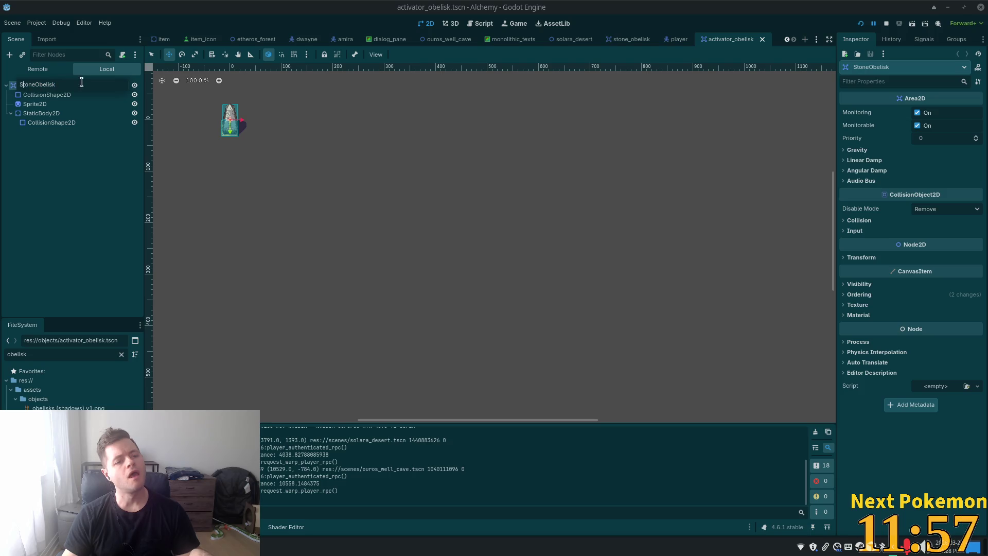
{"action": "key", "text": "BackSpace"}
{"action": "key", "text": "BackSpace"}
{"action": "key", "text": "BackSpace"}
{"action": "type", "text": "a"}
{"action": "key", "text": "BackSpace"}
{"action": "type", "text": "Ac"}
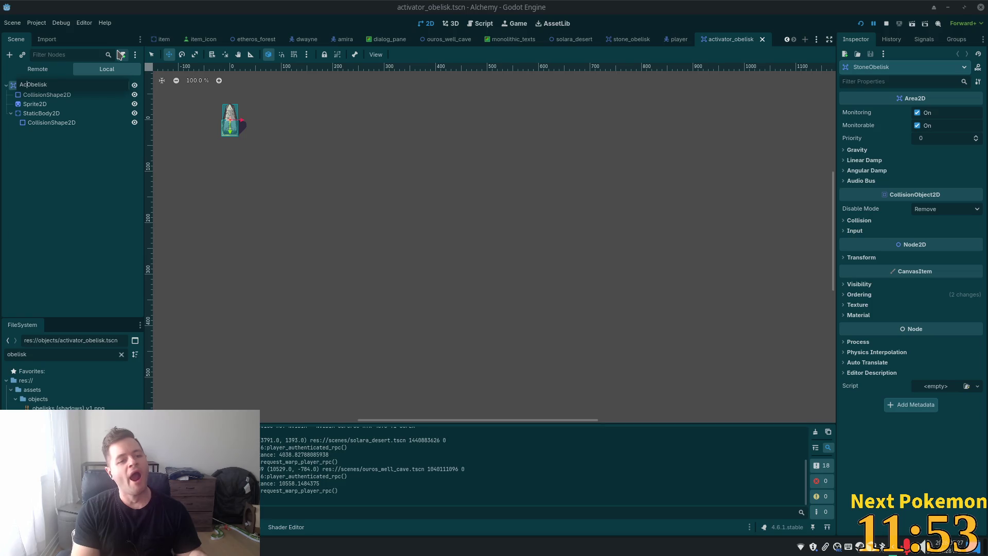
{"action": "type", "text": "tiva"}
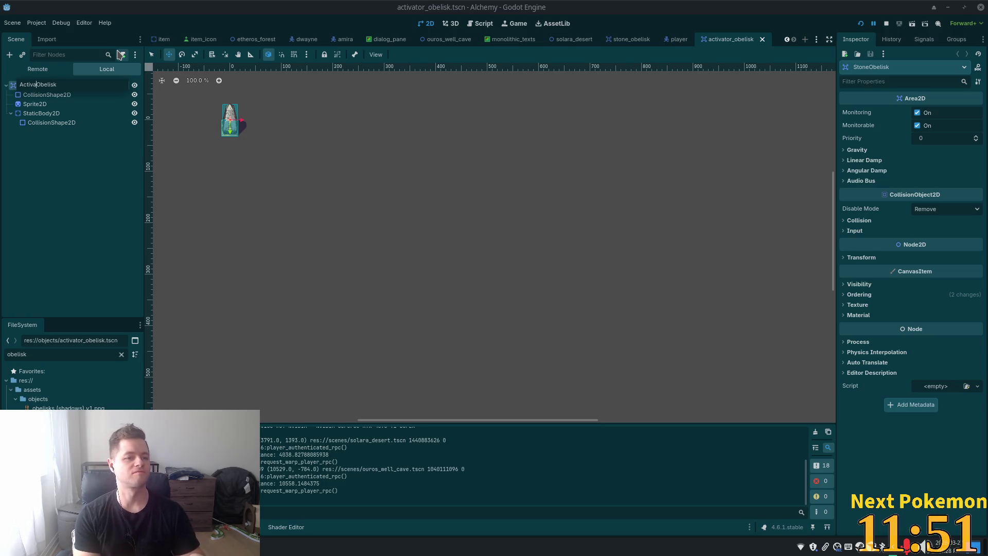
{"action": "type", "text": "tor"}
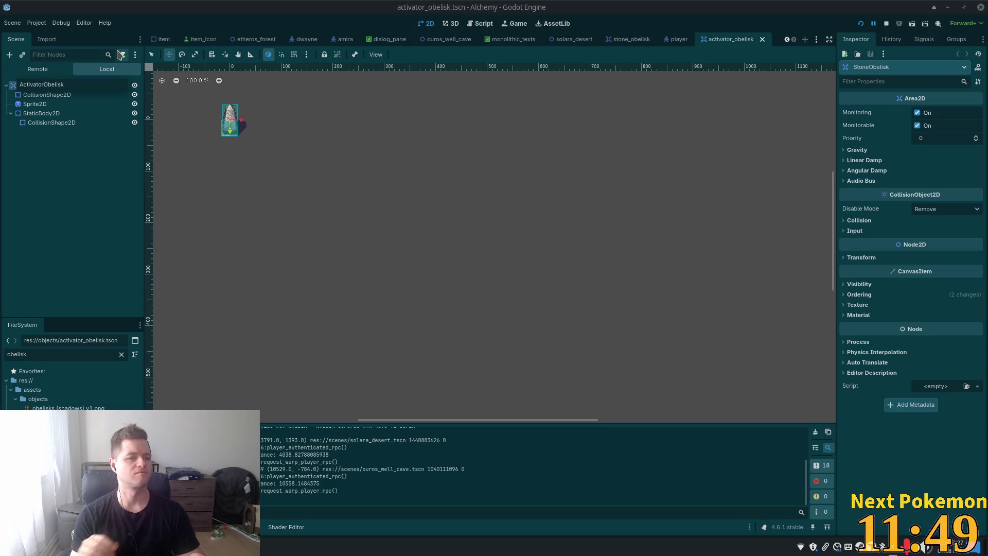
{"action": "left_click", "coordinate": [37, 95]}
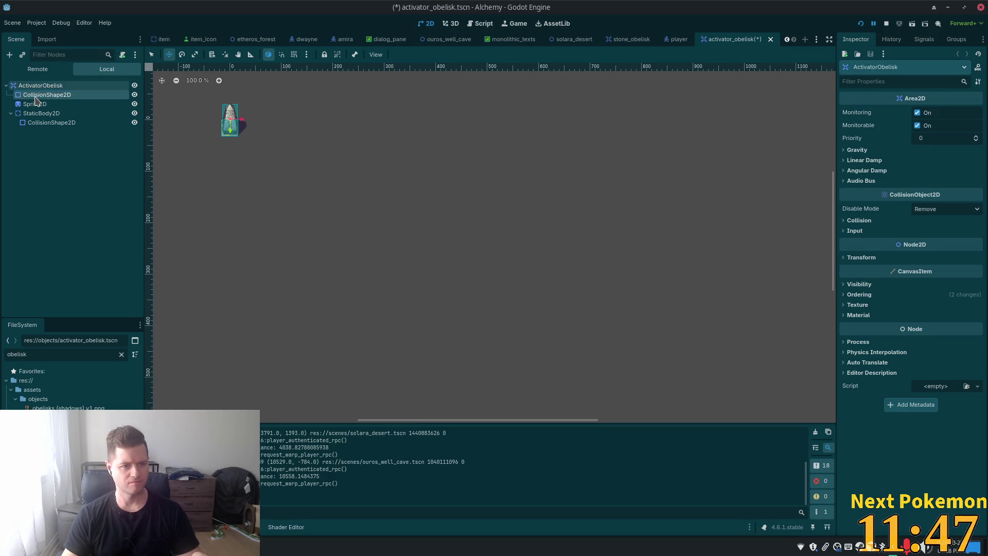
{"action": "scroll", "coordinate": [338, 242], "scroll_direction": "up", "scroll_amount": 5}
{"action": "left_click_drag", "start_coordinate": [337, 242], "coordinate": [582, 382]}
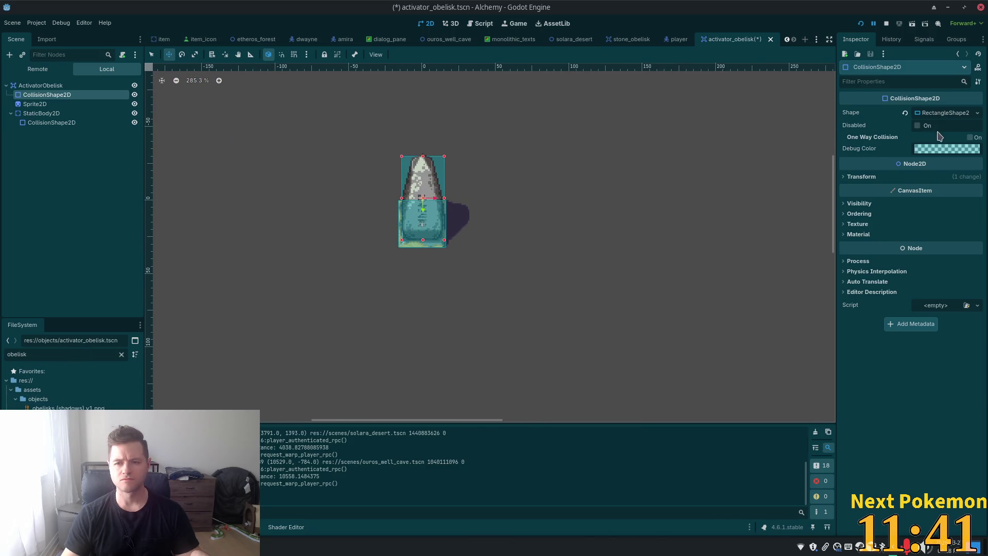
Redraw the Sprite2D atlas region over the upper-right obelisk (48×64 at 48, 0) and save
{"action": "left_click", "coordinate": [35, 103]}
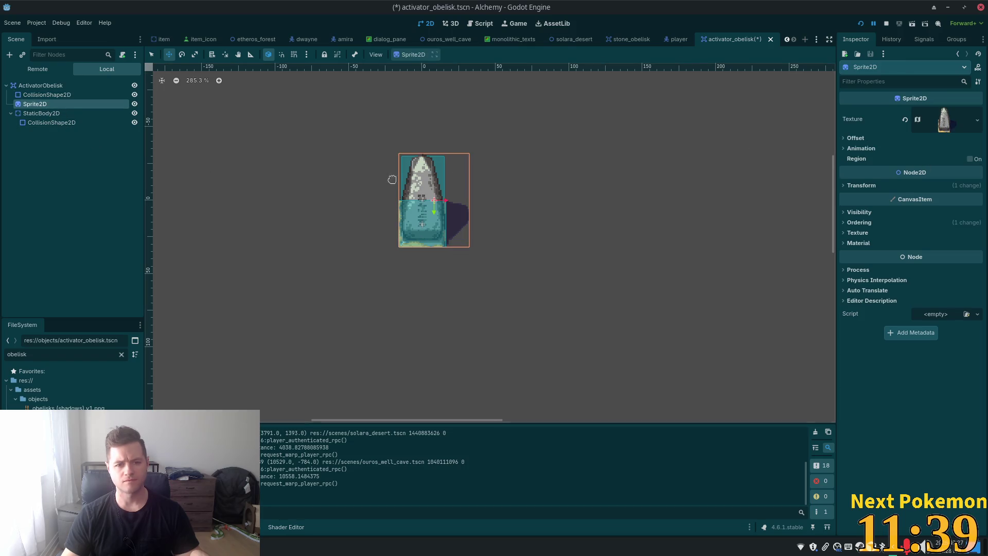
{"action": "scroll", "coordinate": [409, 177], "scroll_direction": "up", "scroll_amount": 4}
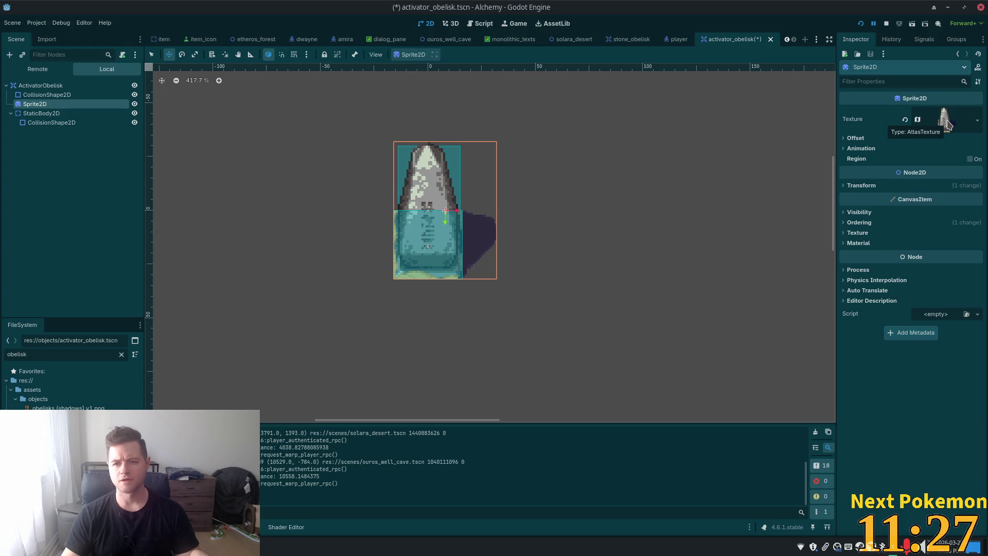
{"action": "left_click", "coordinate": [947, 123]}
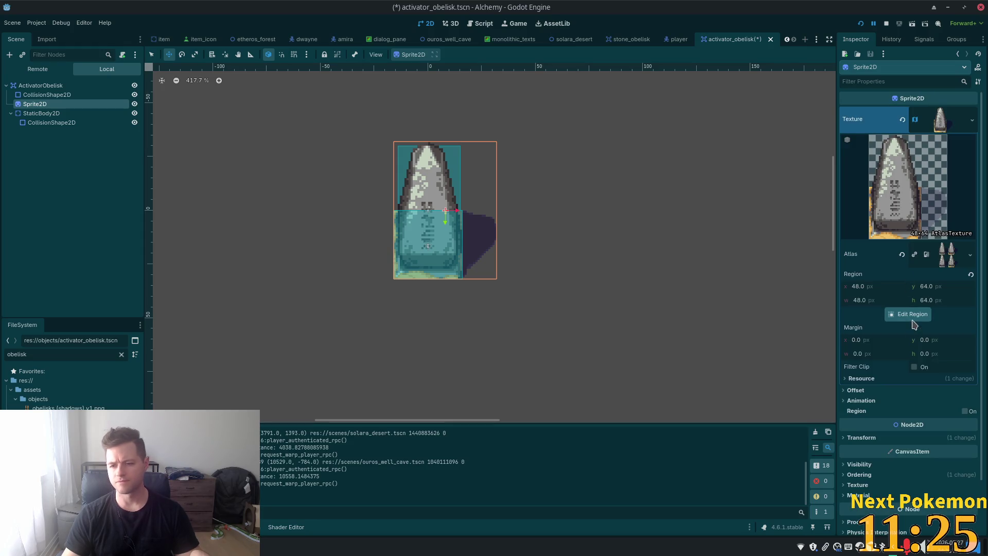
{"action": "left_click", "coordinate": [908, 315]}
{"action": "scroll", "coordinate": [626, 315], "scroll_direction": "down", "scroll_amount": 4}
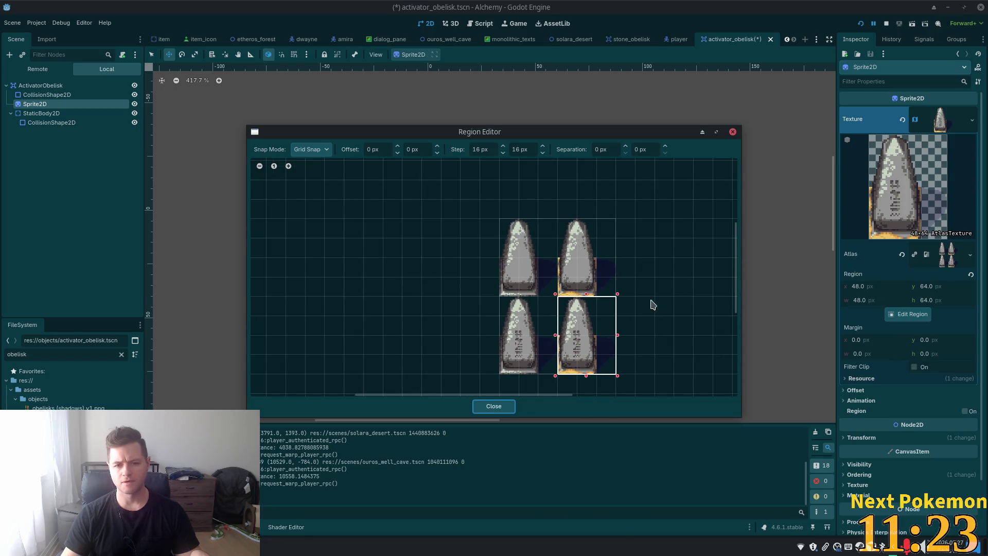
{"action": "scroll", "coordinate": [597, 265], "scroll_direction": "up", "scroll_amount": 2}
{"action": "scroll", "coordinate": [588, 282], "scroll_direction": "down", "scroll_amount": 1}
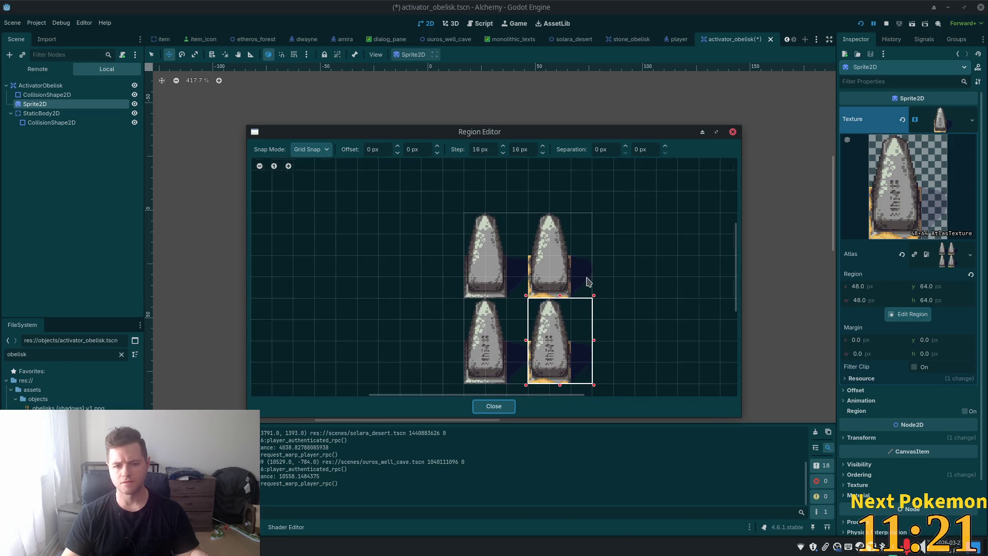
{"action": "left_click_drag", "start_coordinate": [571, 350], "coordinate": [571, 298]}
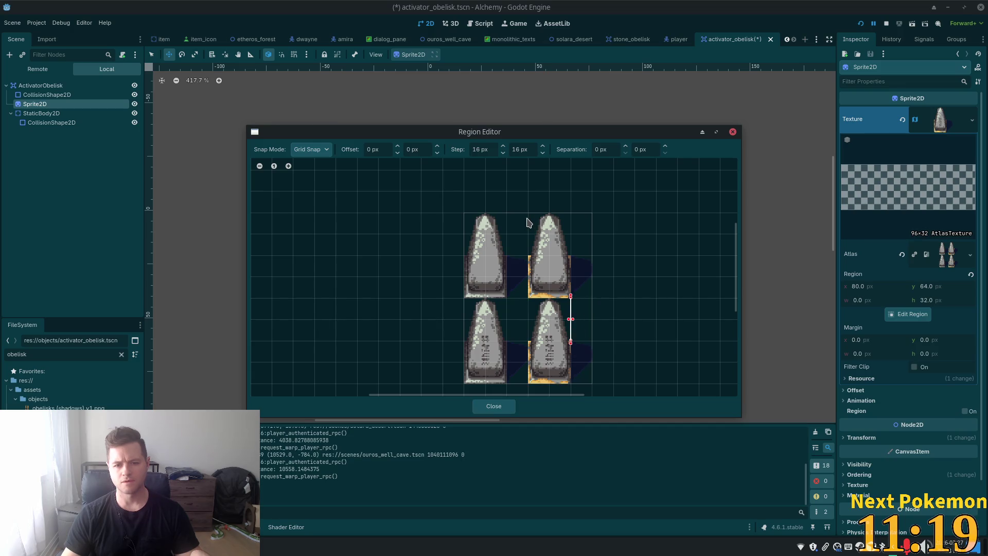
{"action": "mouse_move", "coordinate": [529, 218]}
{"action": "left_mouse_down"}
{"action": "mouse_move", "coordinate": [548, 221]}
{"action": "mouse_move", "coordinate": [592, 302]}
{"action": "left_mouse_up"}
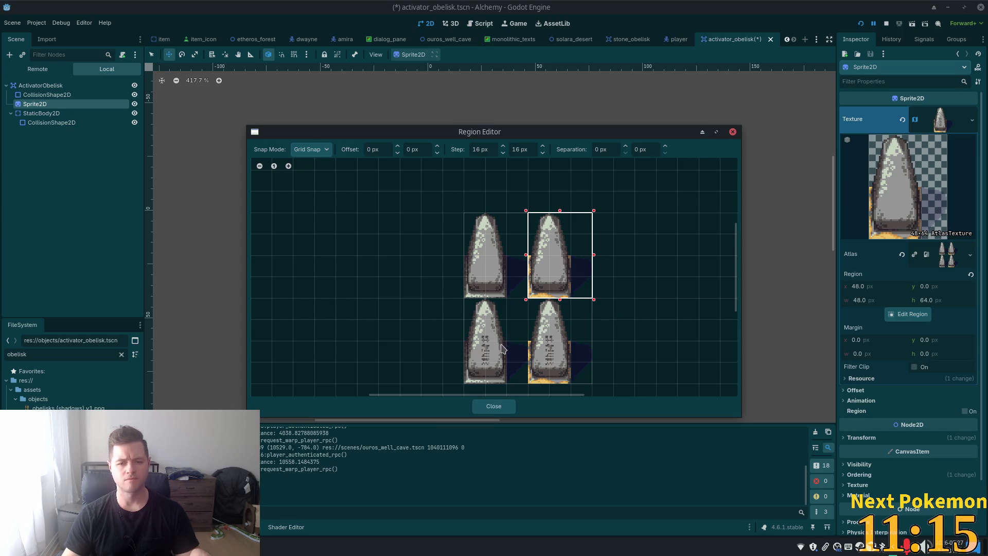
{"action": "left_click", "coordinate": [495, 406]}
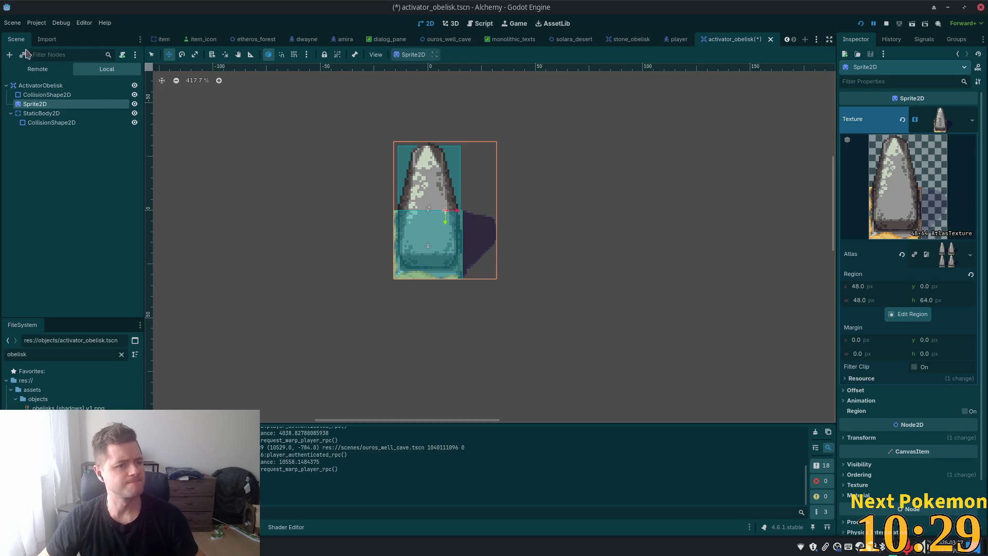
{"action": "left_click", "coordinate": [65, 142]}
{"action": "key", "text": "ctrl+s"}
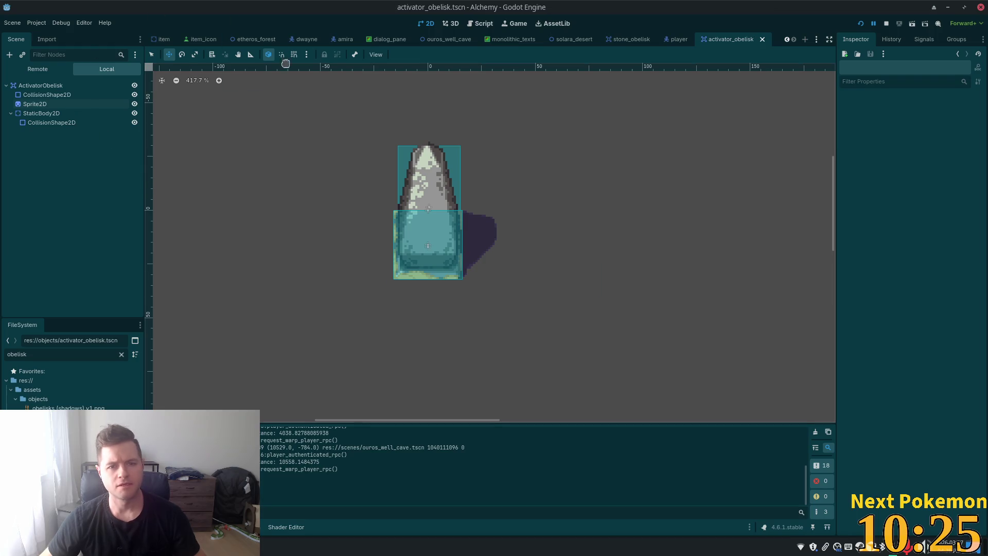
Check the root and collision shape, then return to solara_desert and select StoneObelisks
{"action": "left_click", "coordinate": [49, 85]}
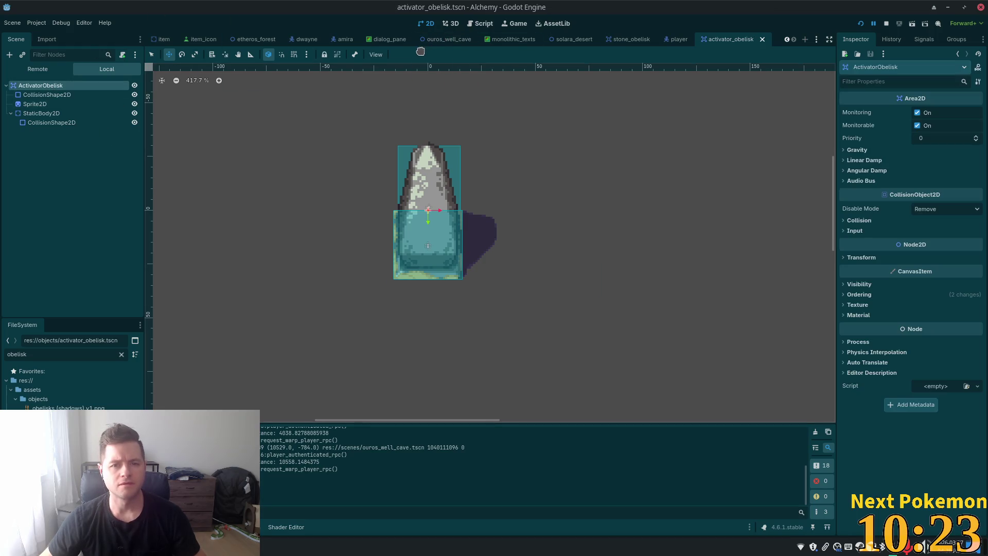
{"action": "left_click", "coordinate": [52, 95]}
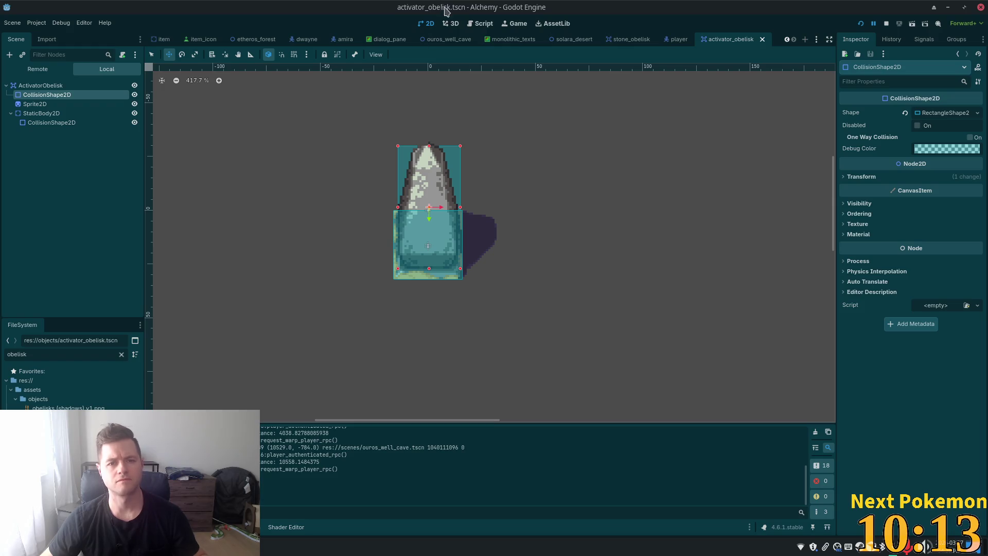
{"action": "mouse_move", "coordinate": [614, 44]}
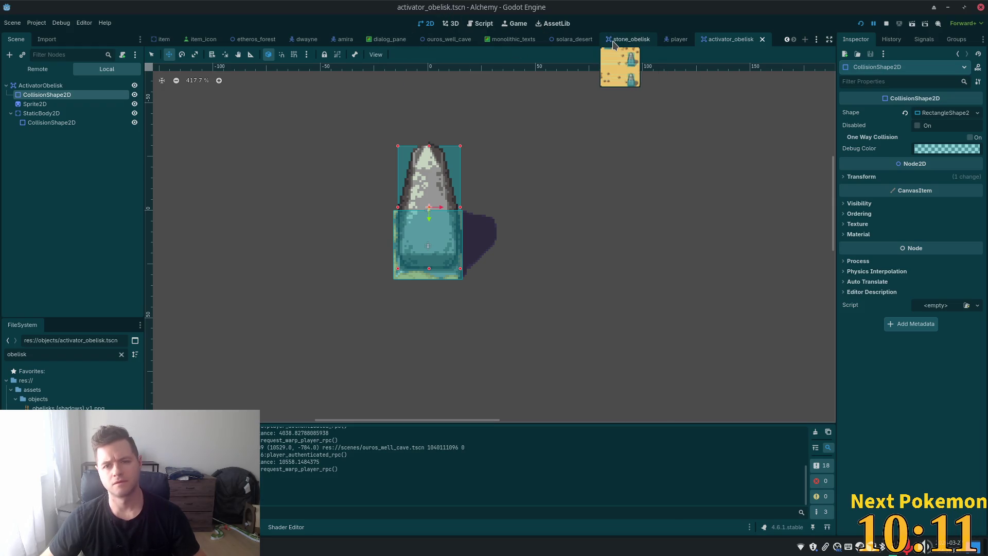
{"action": "left_click", "coordinate": [571, 40]}
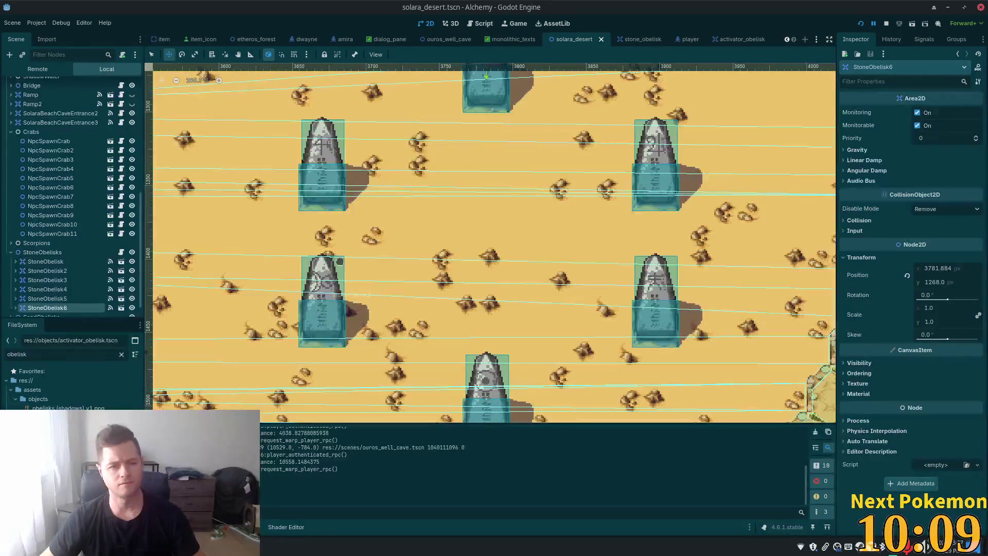
{"action": "left_click", "coordinate": [43, 252]}
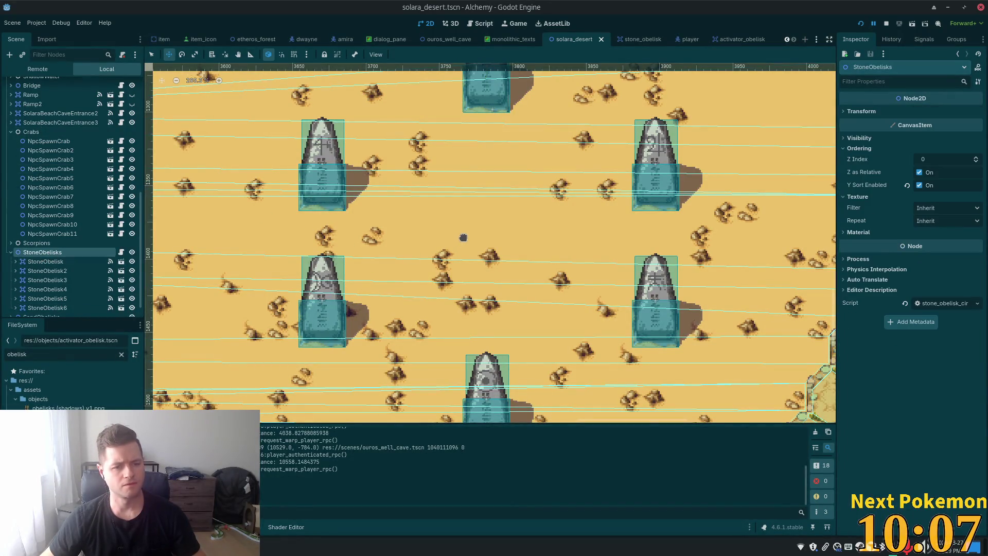
{"action": "scroll", "coordinate": [458, 250], "scroll_direction": "down", "scroll_amount": 3}
Instantiate activator_obelisk.tscn among the obelisks and drag it into the ring's centre
{"action": "key", "text": "q"}
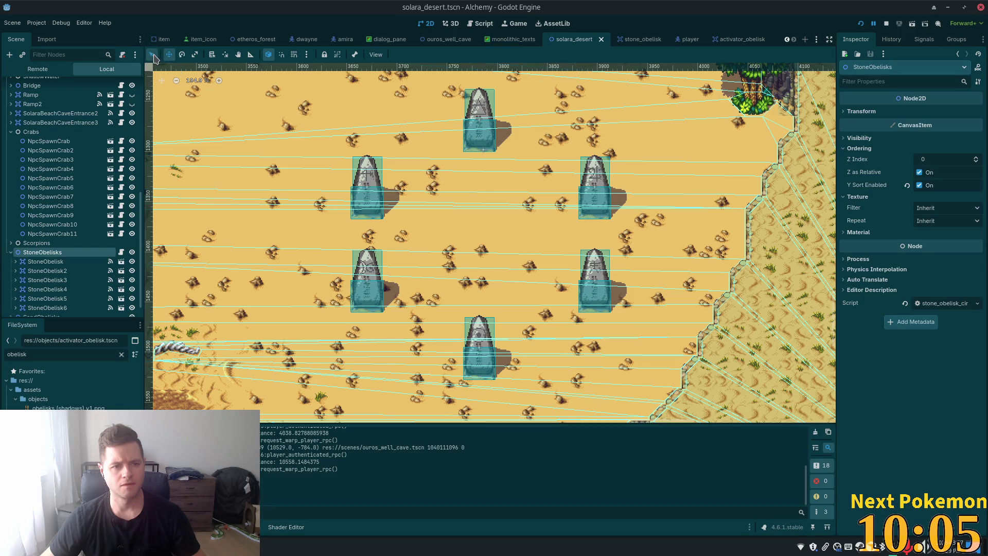
{"action": "right_click", "coordinate": [483, 272]}
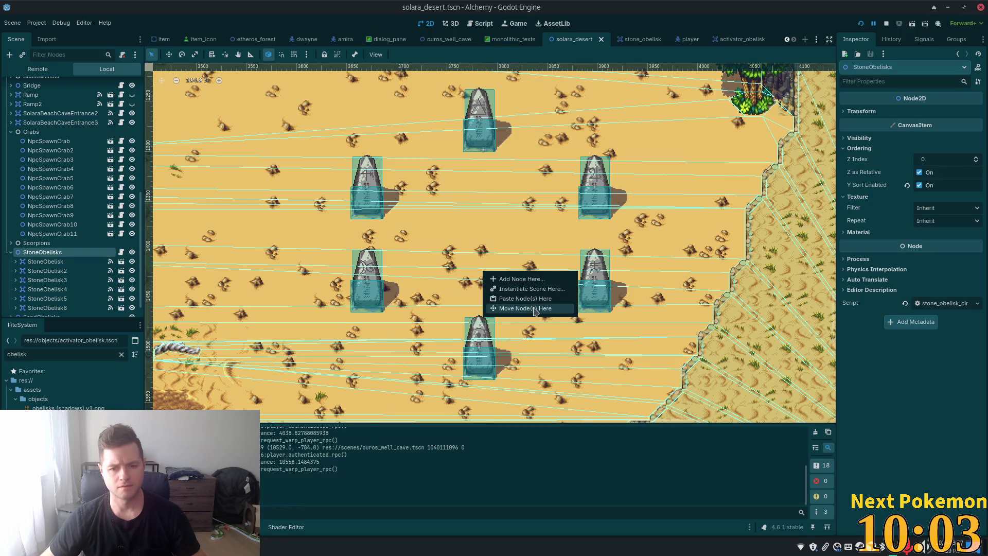
{"action": "left_click", "coordinate": [518, 289]}
{"action": "type", "text": "act"}
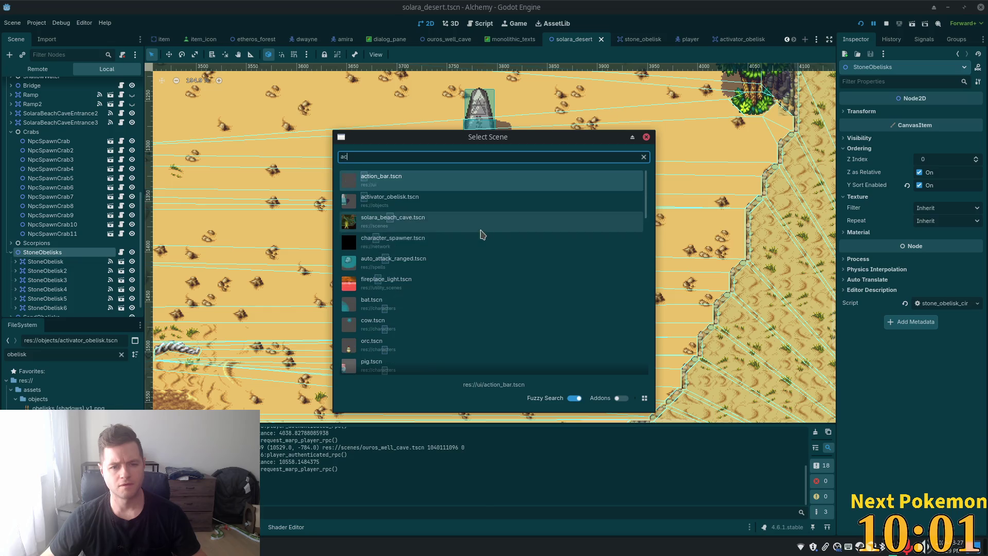
{"action": "double_click", "coordinate": [416, 195]}
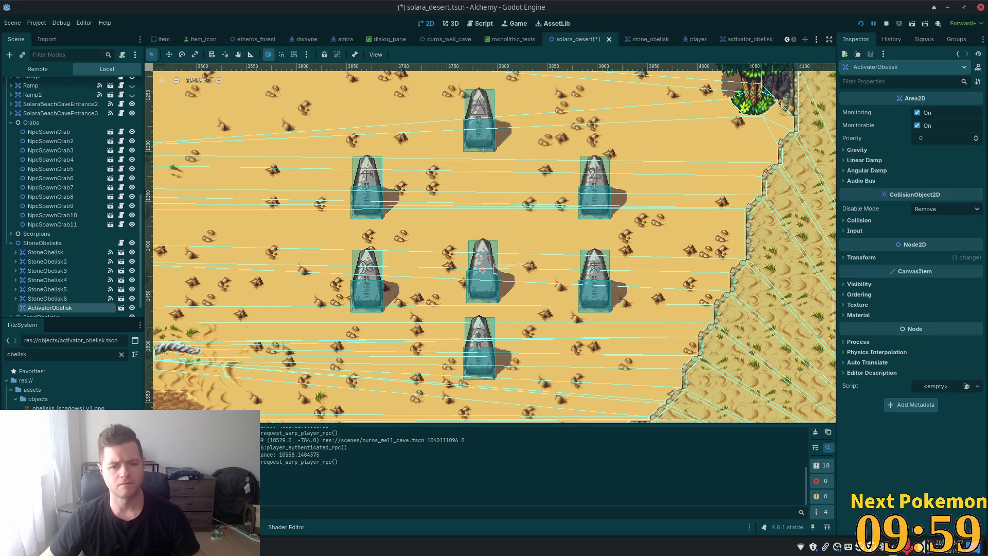
{"action": "scroll", "coordinate": [463, 277], "scroll_direction": "up", "scroll_amount": 2}
{"action": "scroll", "coordinate": [463, 277], "scroll_direction": "up", "scroll_amount": 1}
{"action": "left_click", "coordinate": [169, 54]}
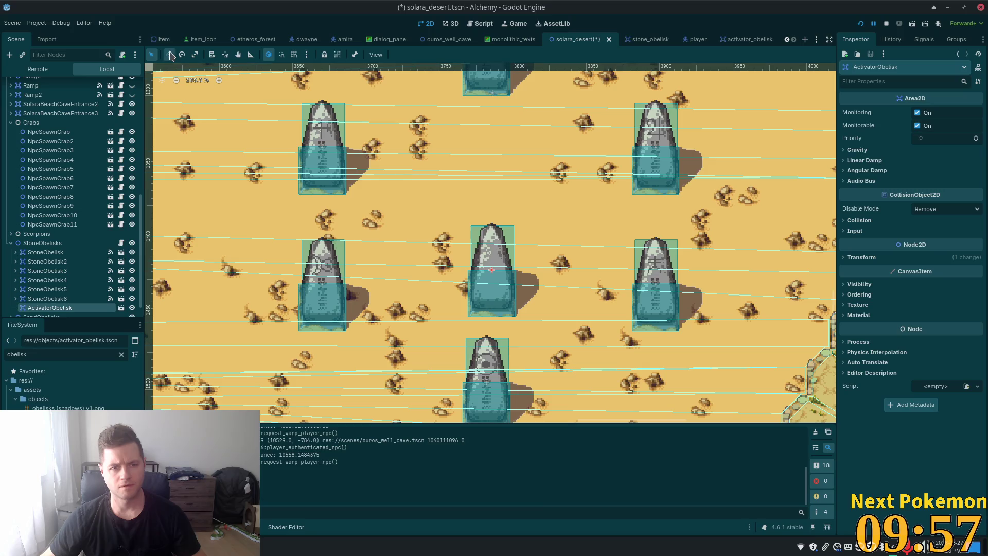
{"action": "mouse_move", "coordinate": [432, 320]}
{"action": "left_mouse_down"}
{"action": "mouse_move", "coordinate": [447, 290]}
{"action": "mouse_move", "coordinate": [442, 274]}
{"action": "mouse_move", "coordinate": [432, 276]}
{"action": "mouse_move", "coordinate": [494, 238]}
{"action": "mouse_move", "coordinate": [493, 213]}
{"action": "mouse_move", "coordinate": [487, 249]}
{"action": "mouse_move", "coordinate": [488, 211]}
{"action": "mouse_move", "coordinate": [493, 220]}
{"action": "left_mouse_up"}
{"action": "scroll", "coordinate": [476, 249], "scroll_direction": "up", "scroll_amount": 1}
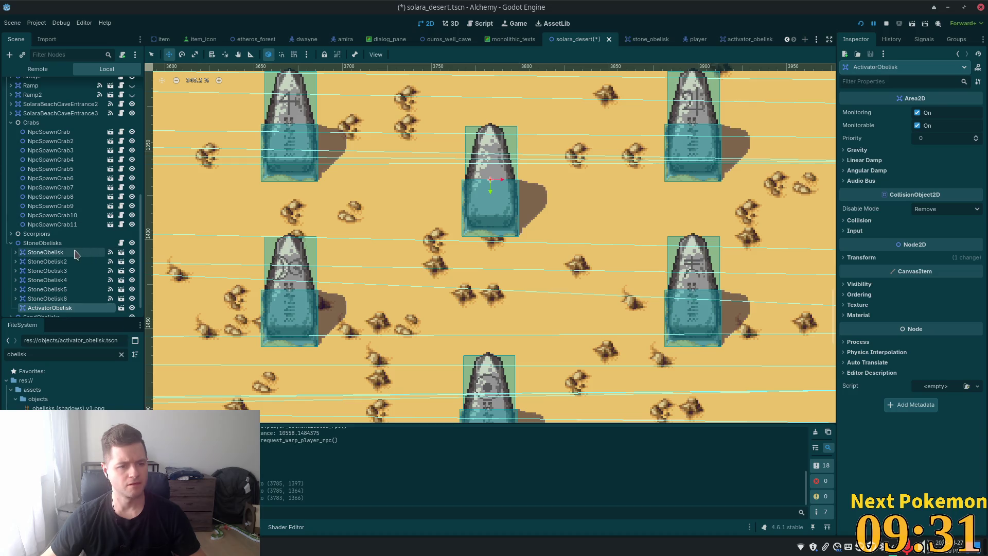
Read StoneObelisk5's position (3670, 1335), then bring up the desktop app launcher
{"action": "left_click", "coordinate": [153, 55]}
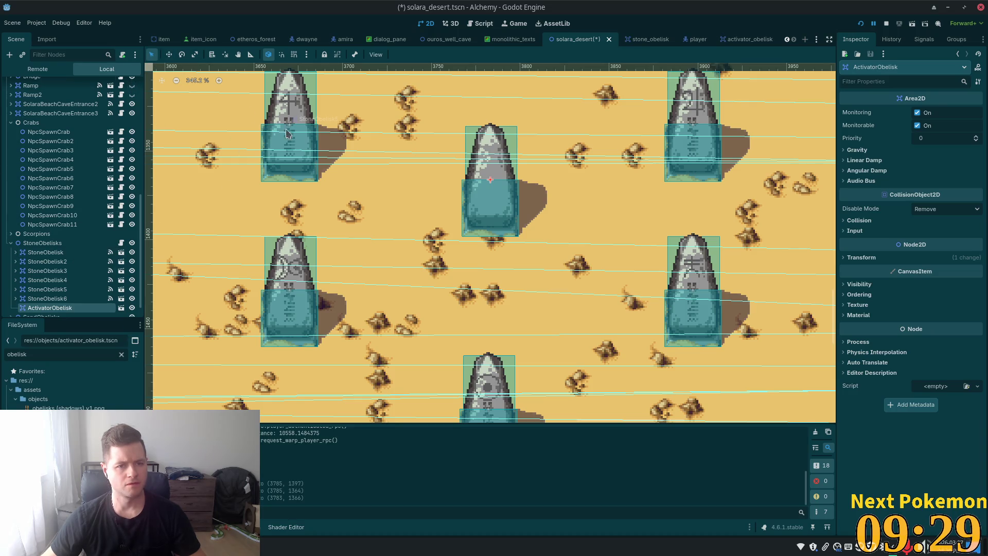
{"action": "left_click", "coordinate": [289, 122]}
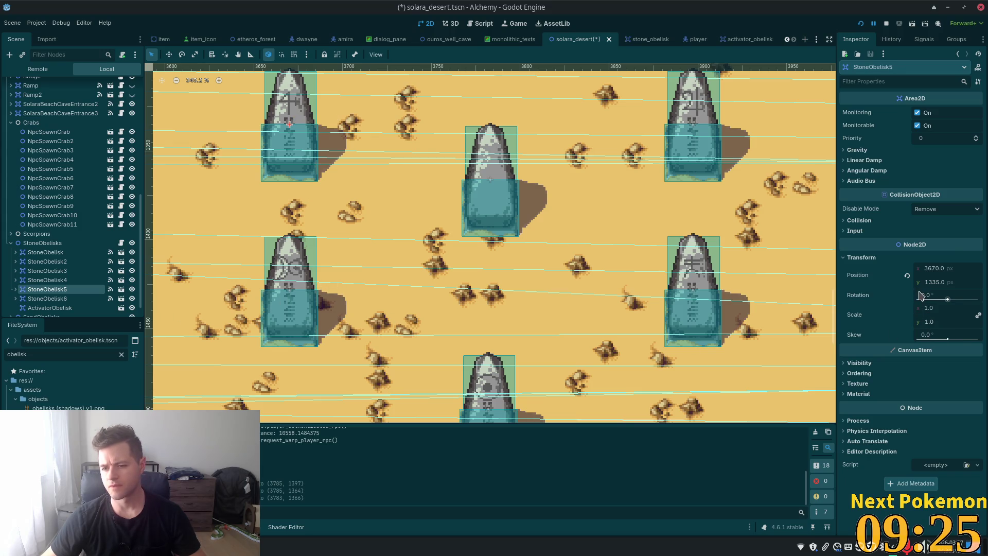
{"action": "key", "text": "super"}
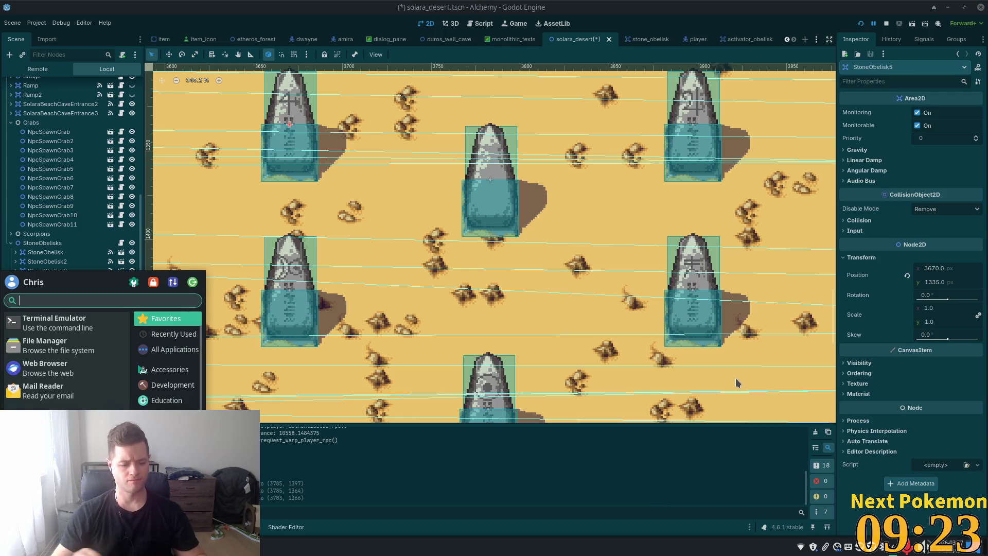
Launch Mousepad and start a note, then read StoneObelisk4 and StoneObelisk2 positions in Godot
{"action": "type", "text": "text"}
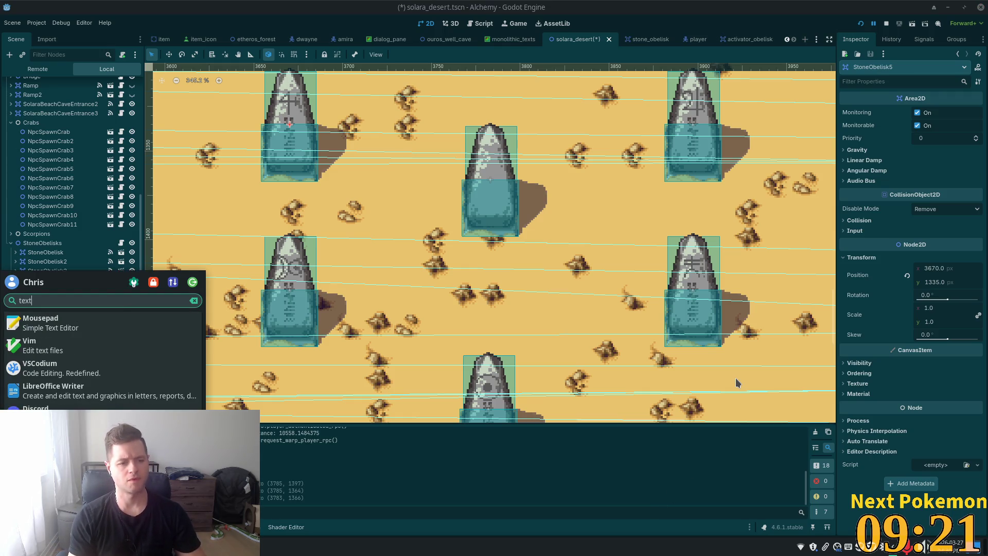
{"action": "key", "text": "Return"}
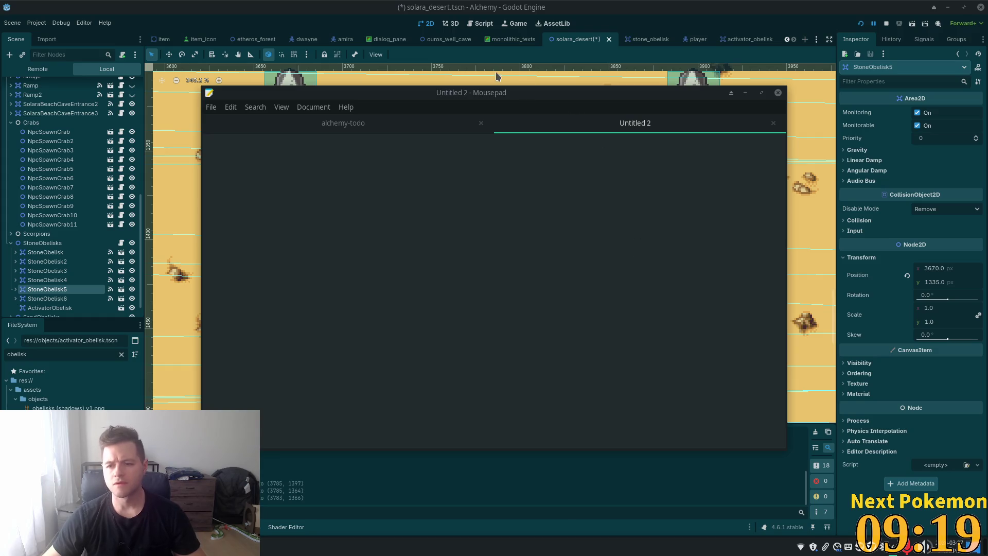
{"action": "left_click", "coordinate": [537, 273]}
{"action": "type", "text": "1335"}
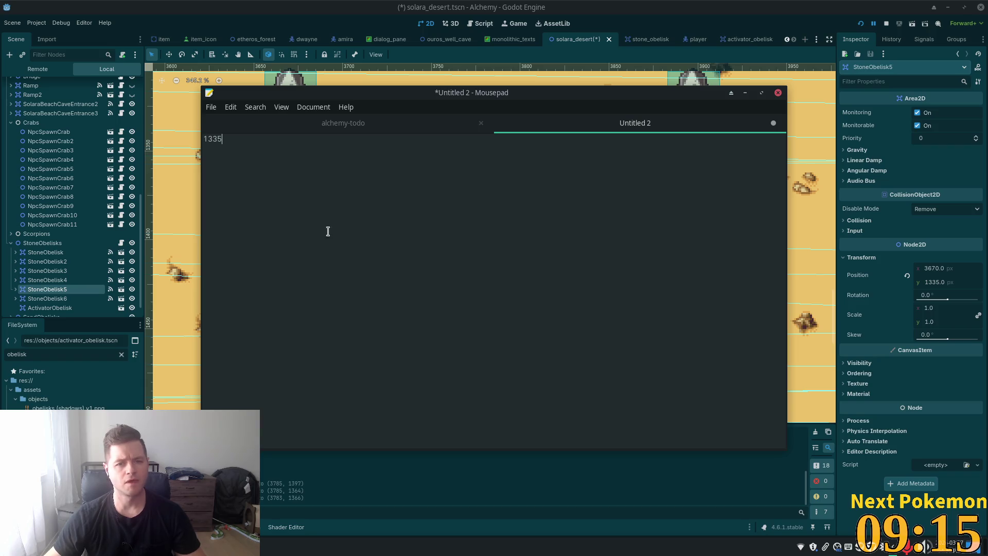
{"action": "left_click", "coordinate": [32, 281]}
{"action": "left_click_drag", "start_coordinate": [32, 285], "coordinate": [324, 288]}
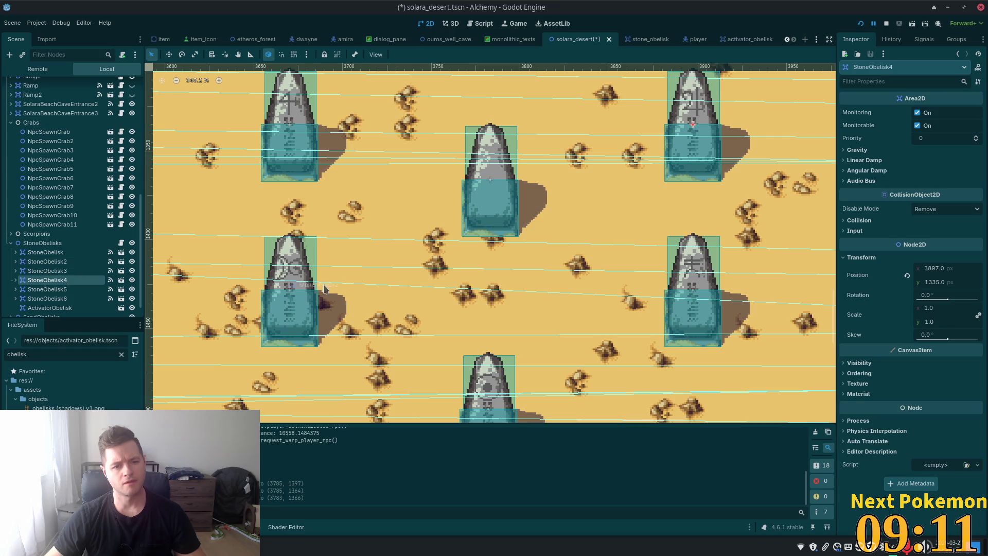
{"action": "left_click", "coordinate": [291, 291]}
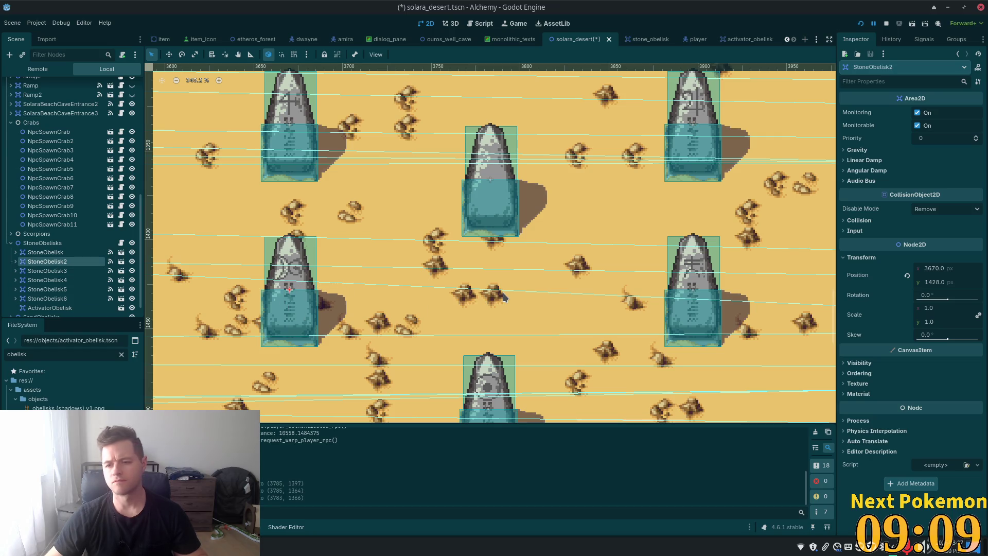
Complete the note's expression as (1428 - 1335 % 2) + 1335 =
{"action": "key", "text": "alt+Tab"}
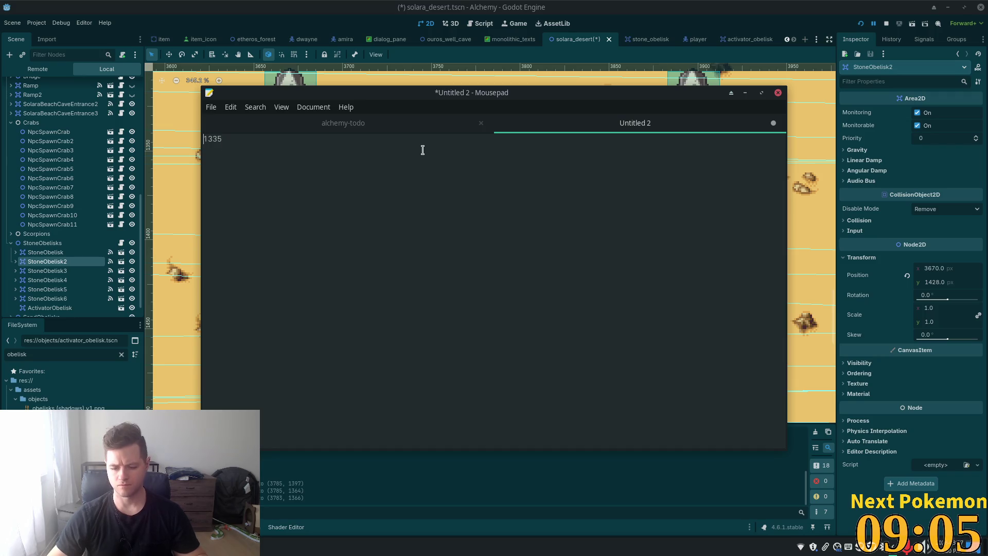
{"action": "type", "text": "428 -"}
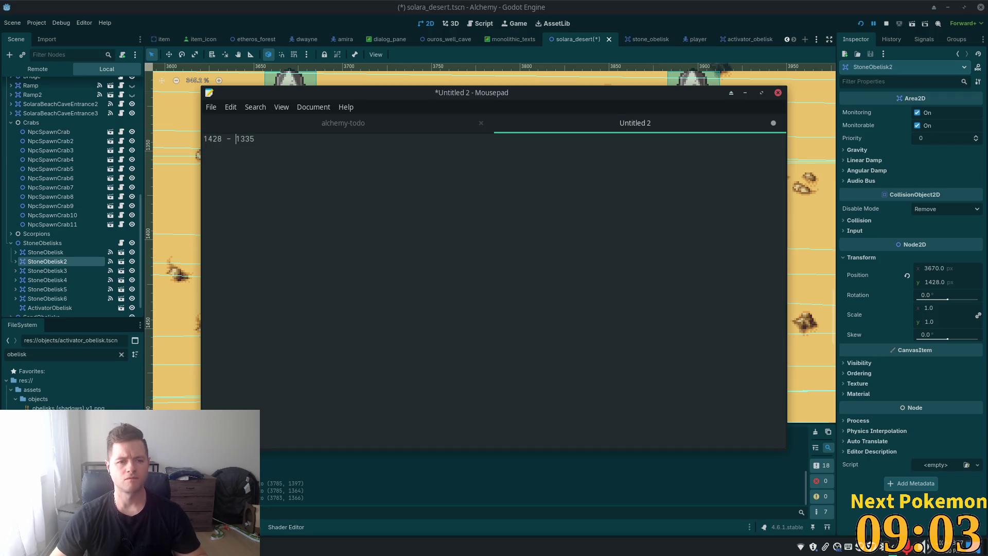
{"action": "left_click", "coordinate": [251, 139]}
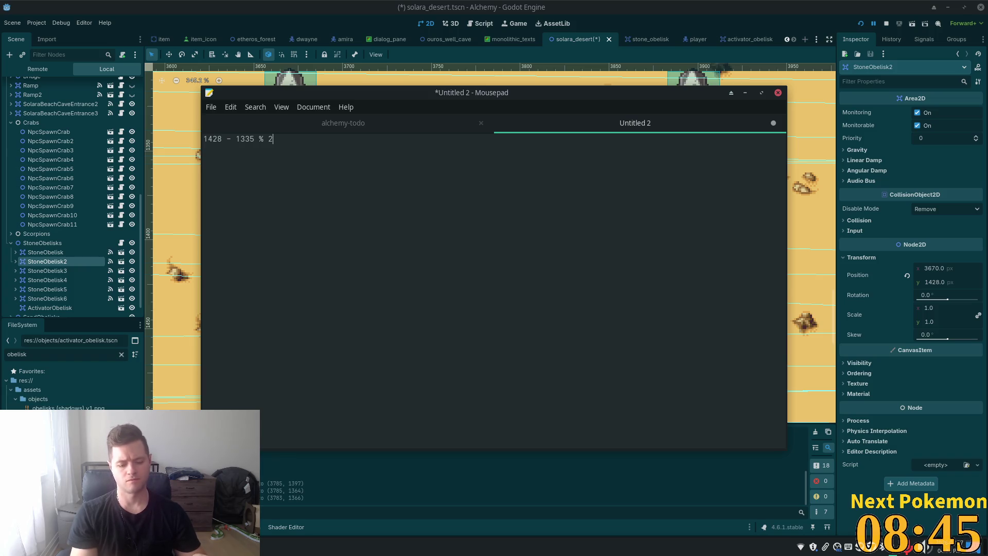
{"action": "type", "text": "("}
{"action": "key", "text": "End"}
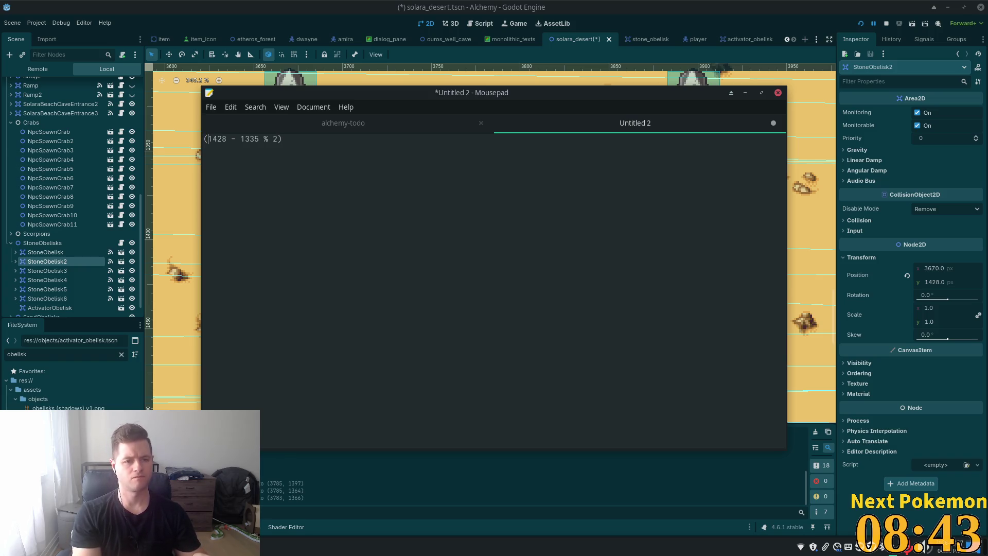
{"action": "type", "text": "+ "}
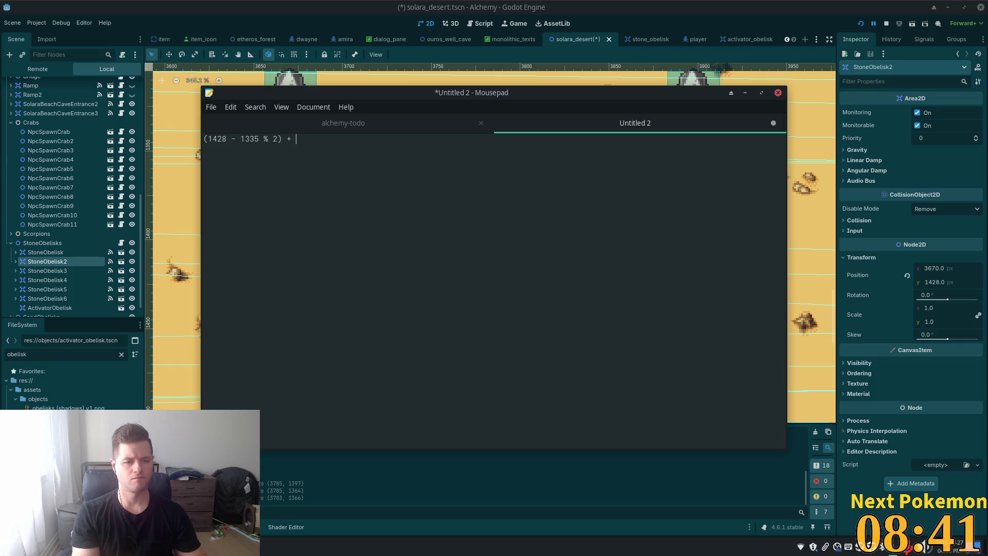
{"action": "type", "text": "1335"}
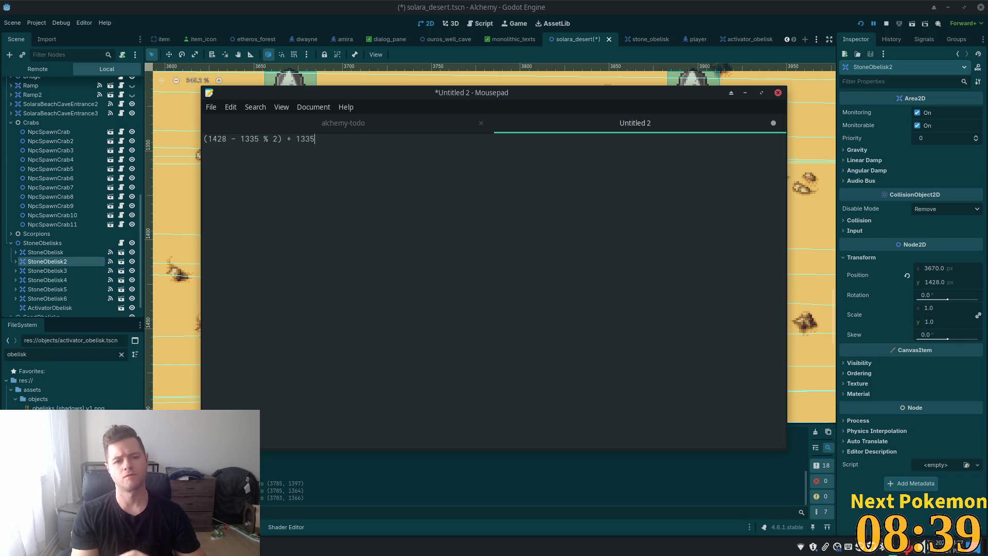
{"action": "type", "text": " ="}
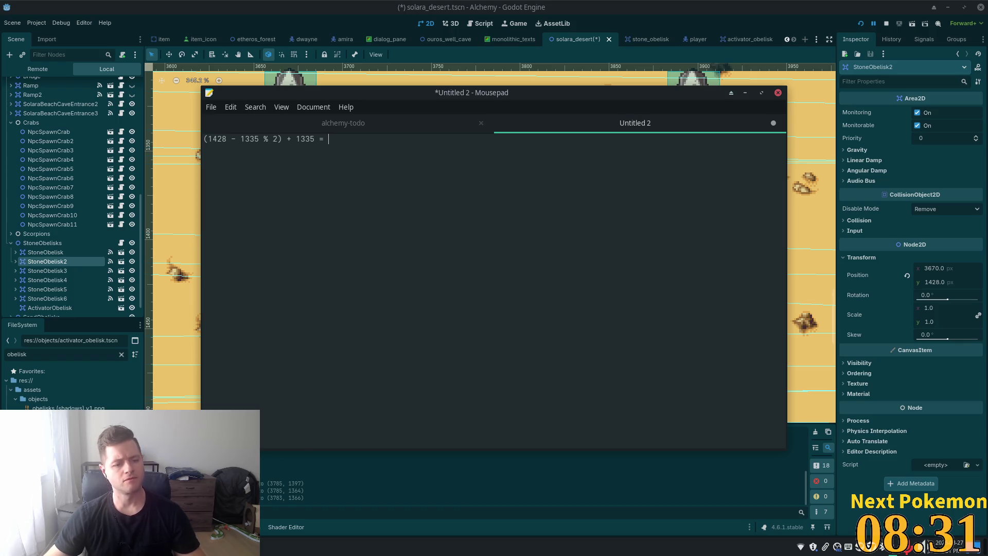
Launch Galculator from the launcher with a 'gal' search
{"action": "key", "text": "super"}
{"action": "type", "text": "gal"}
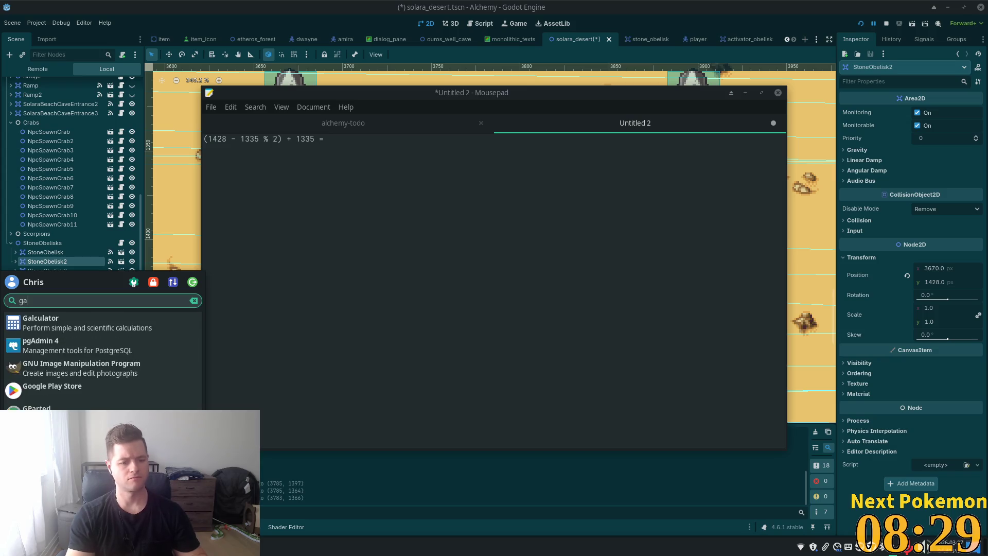
{"action": "key", "text": "Return"}
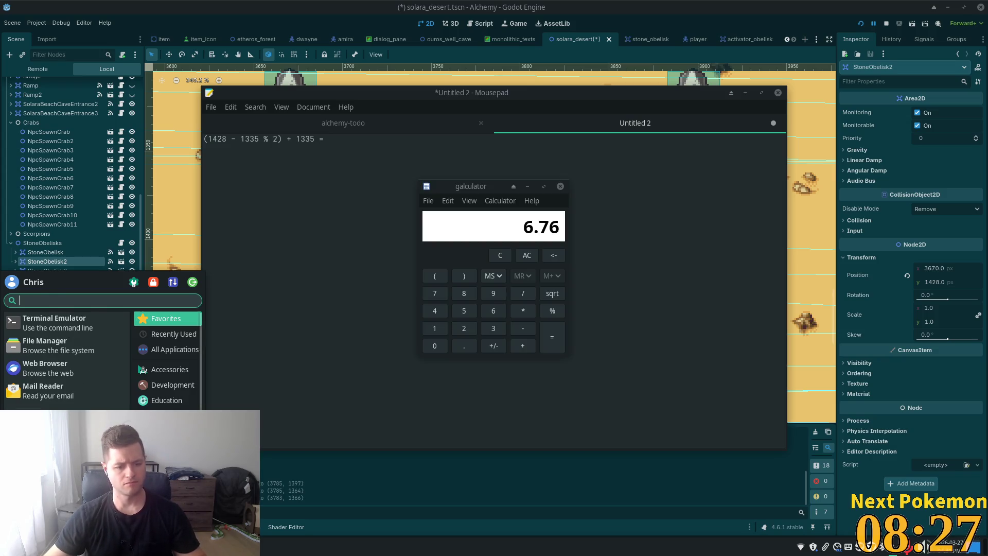
Calculate 1428 − 1335, halve it to 46.5, and add 1335 to get 1381.5
{"action": "left_click", "coordinate": [500, 256]}
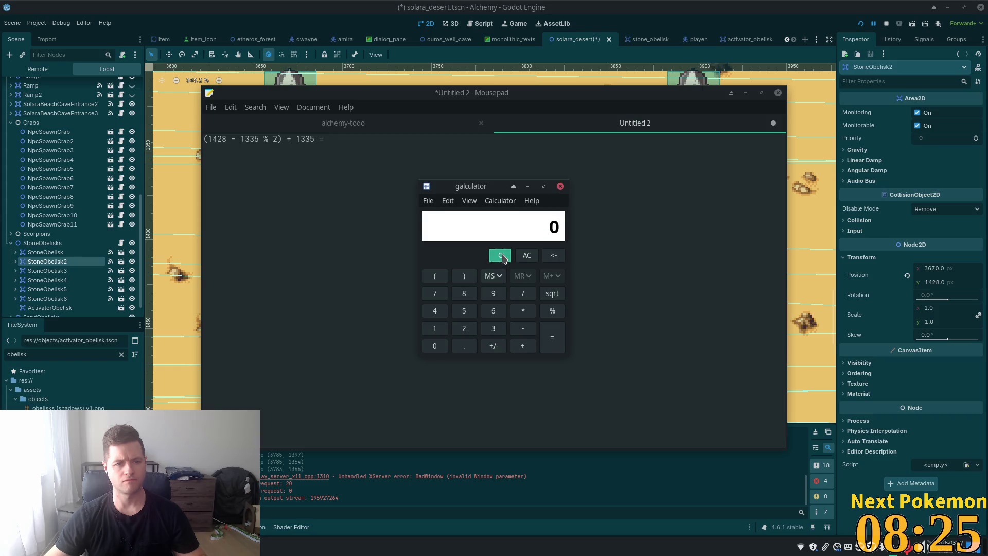
{"action": "type", "text": "1428 "}
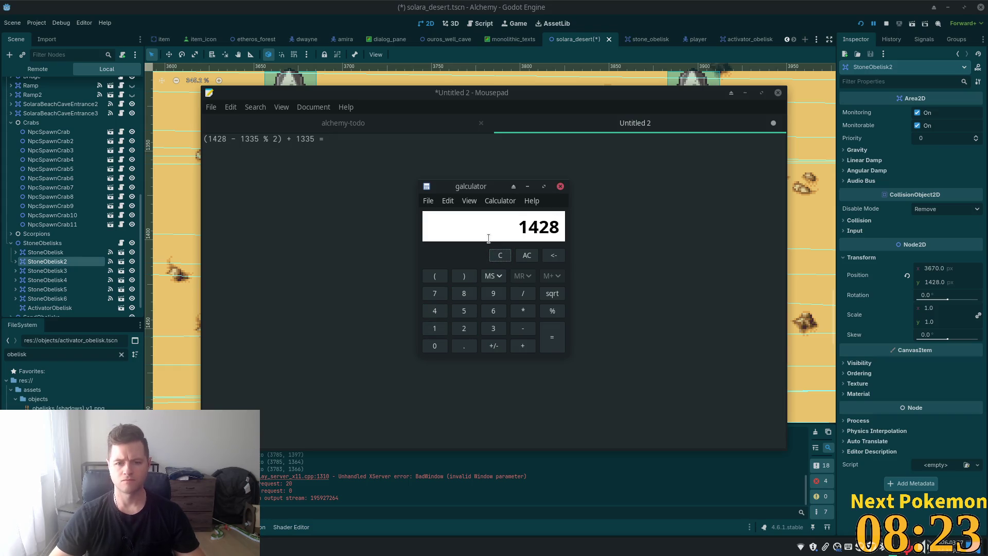
{"action": "type", "text": "- 1335"}
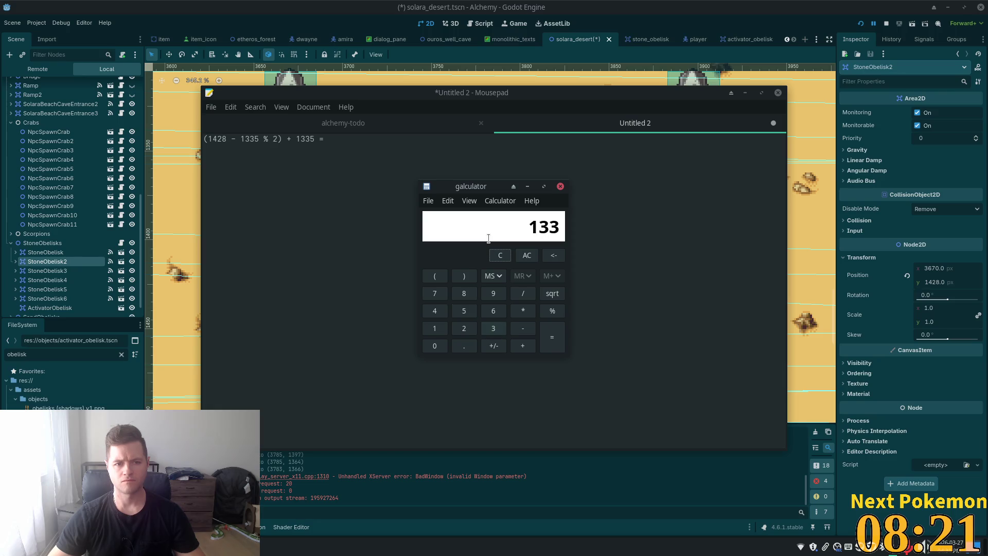
{"action": "key", "text": "Return"}
{"action": "type", "text": "/2"}
{"action": "key", "text": "Return"}
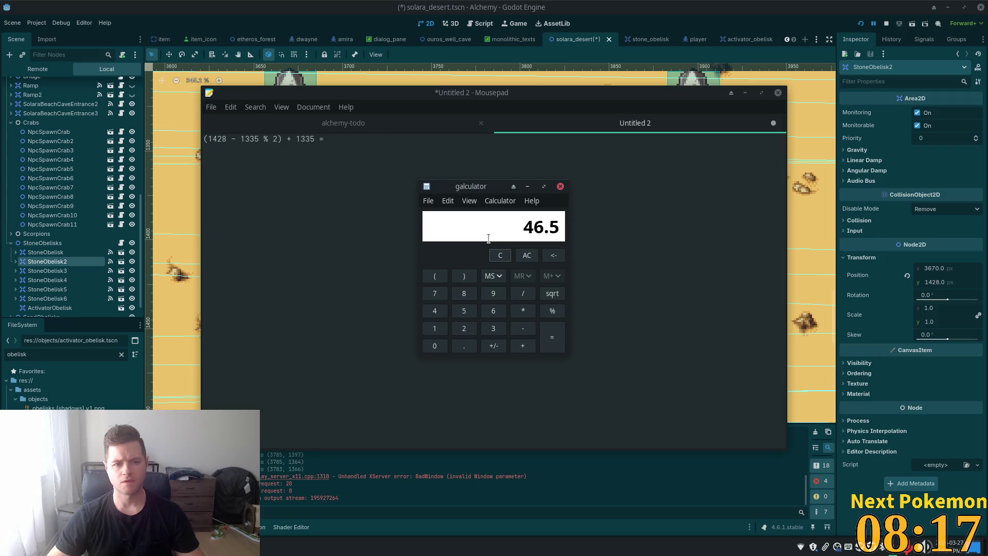
{"action": "type", "text": "+13"}
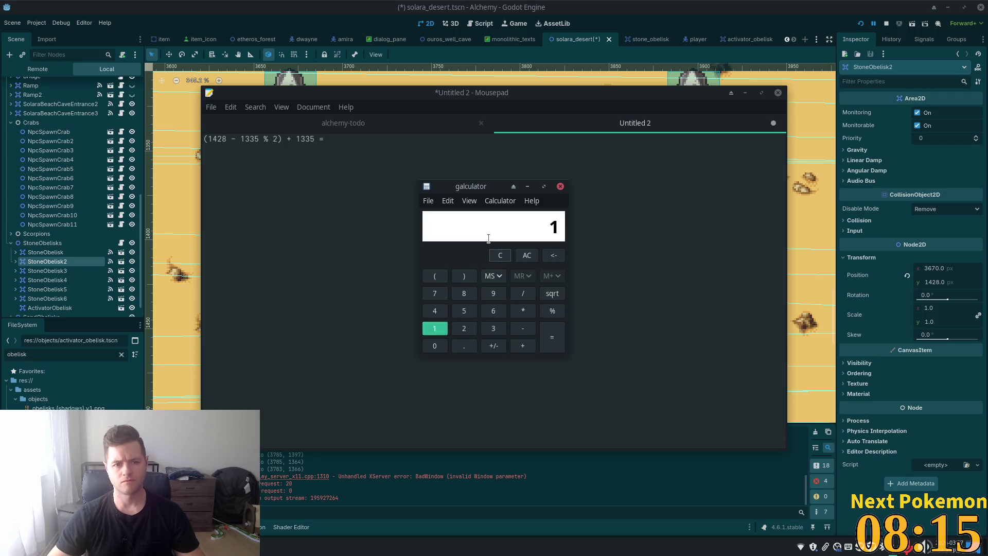
{"action": "type", "text": "3"}
{"action": "key", "text": "Return"}
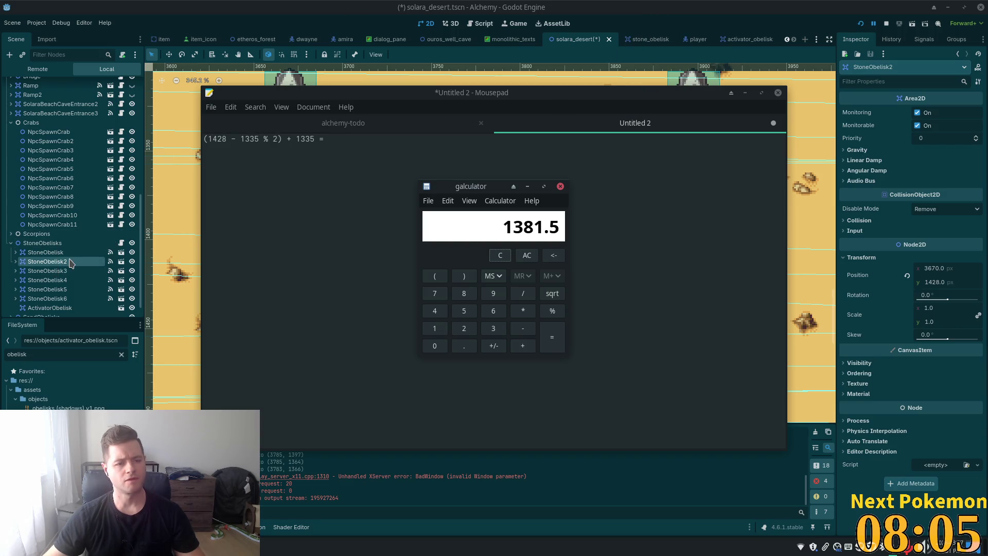
{"action": "scroll", "coordinate": [61, 242], "scroll_direction": "down", "scroll_amount": 1}
{"action": "left_click", "coordinate": [50, 289]}
Set ActivatorObelisk's Position y to 1381.5 in the Inspector
{"action": "left_click", "coordinate": [862, 257]}
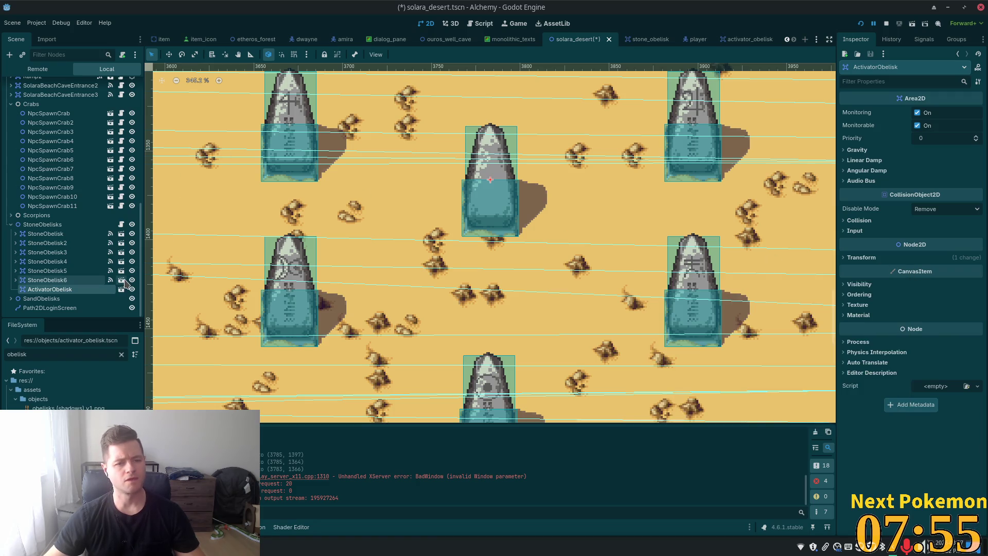
{"action": "left_click", "coordinate": [855, 258]}
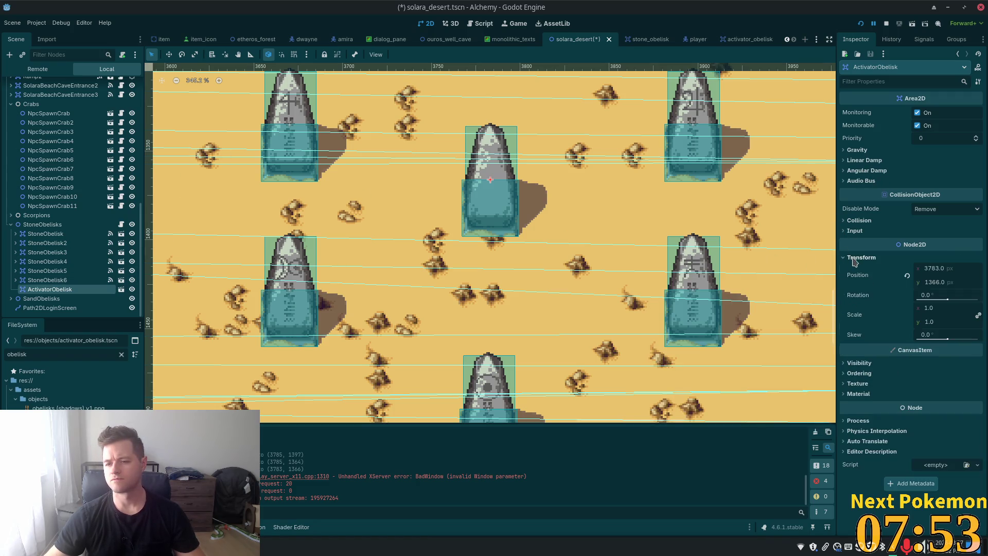
{"action": "left_click", "coordinate": [951, 282]}
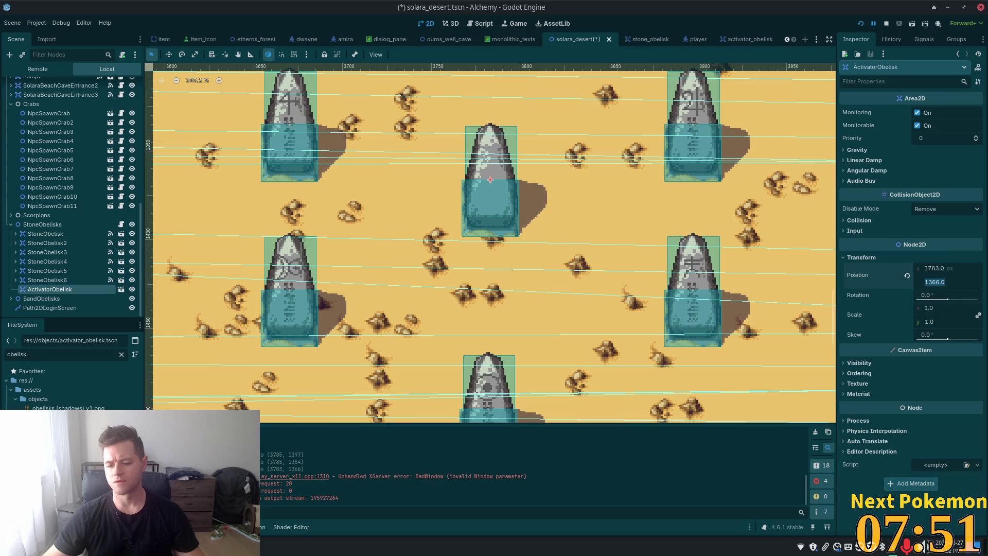
{"action": "type", "text": "1381"}
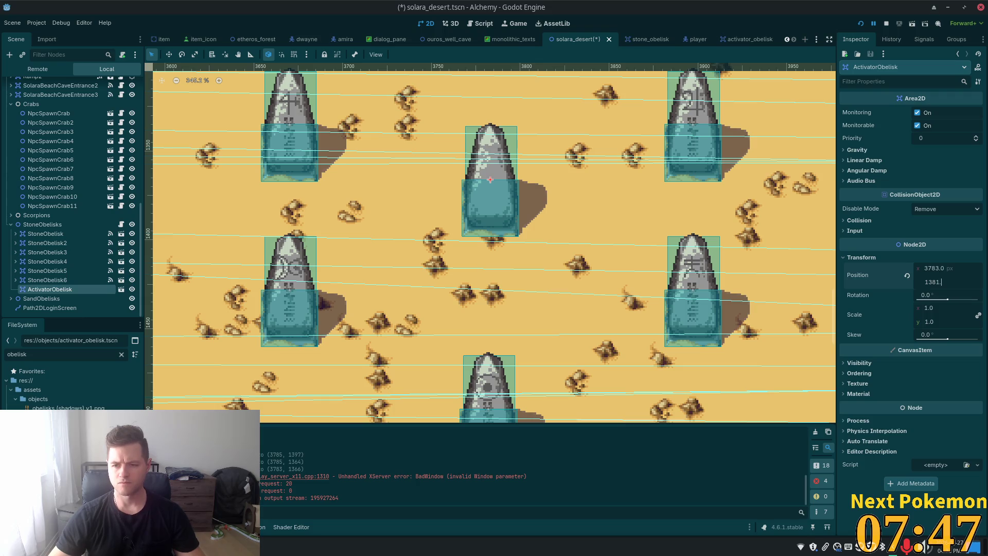
{"action": "key", "text": "Return"}
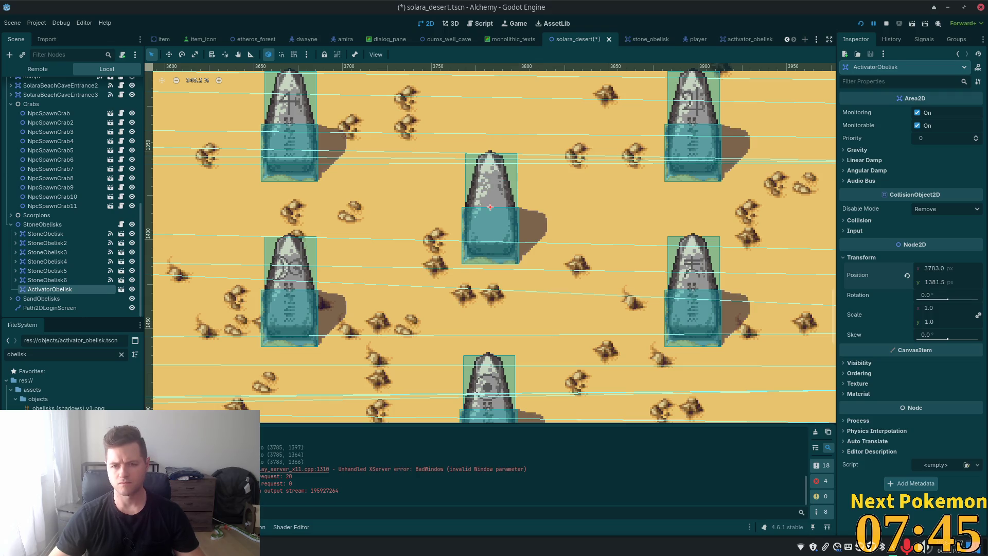
{"action": "scroll", "coordinate": [645, 214], "scroll_direction": "down", "scroll_amount": 4}
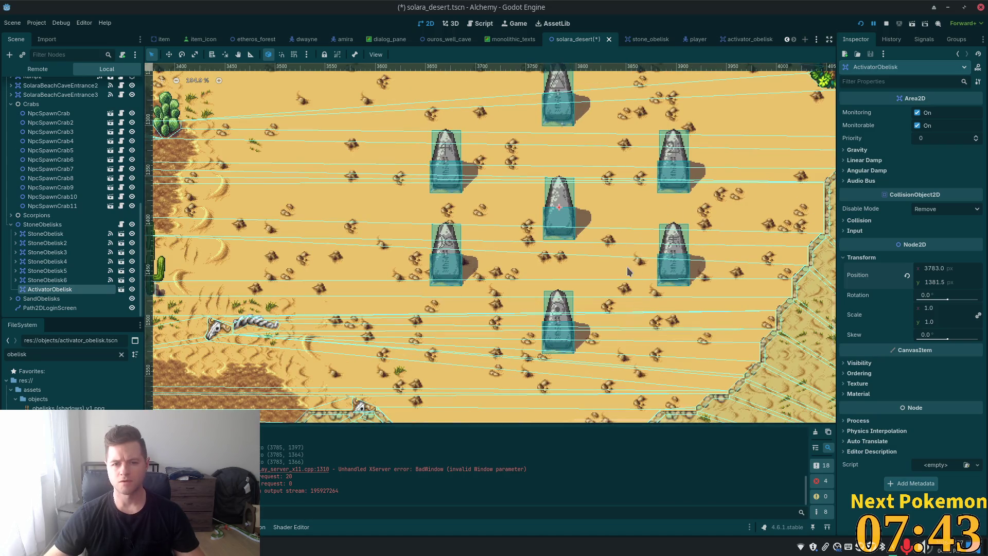
{"action": "scroll", "coordinate": [739, 238], "scroll_direction": "up", "scroll_amount": 1}
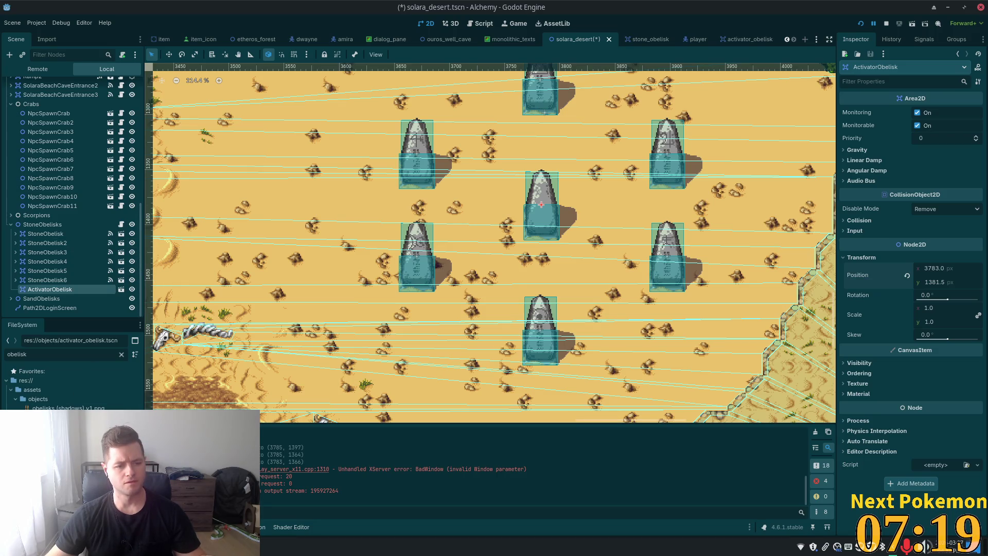
Select the obelisk shadows image in the FileSystem dock
{"action": "left_click", "coordinate": [67, 407]}
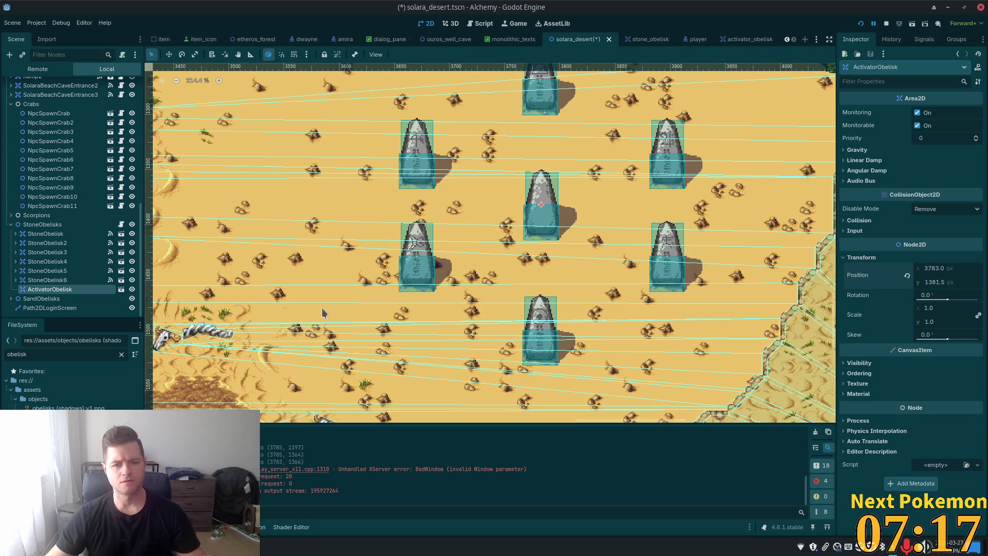
{"action": "scroll", "coordinate": [551, 234], "scroll_direction": "up", "scroll_amount": 10}
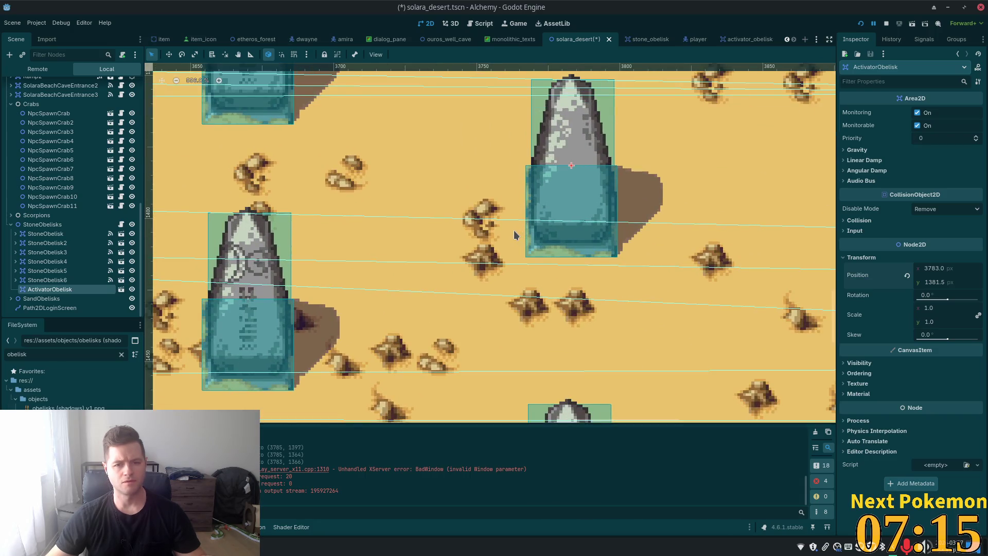
{"action": "scroll", "coordinate": [510, 244], "scroll_direction": "down", "scroll_amount": 4}
{"action": "scroll", "coordinate": [623, 264], "scroll_direction": "up", "scroll_amount": 5}
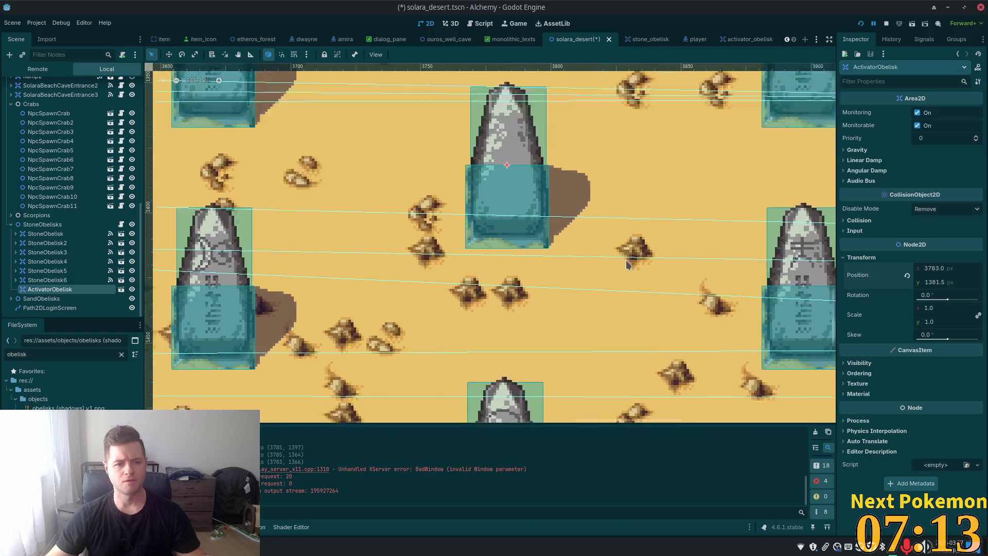
{"action": "scroll", "coordinate": [621, 264], "scroll_direction": "down", "scroll_amount": 3}
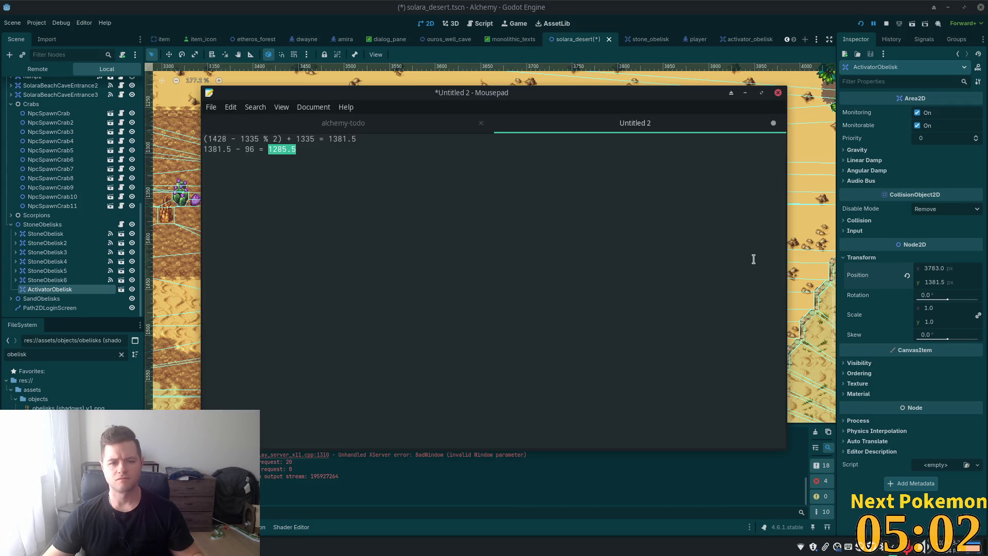
Change the note's second line from 1381.5 - 96 to 1381.5 + 96
{"action": "left_click", "coordinate": [242, 149]}
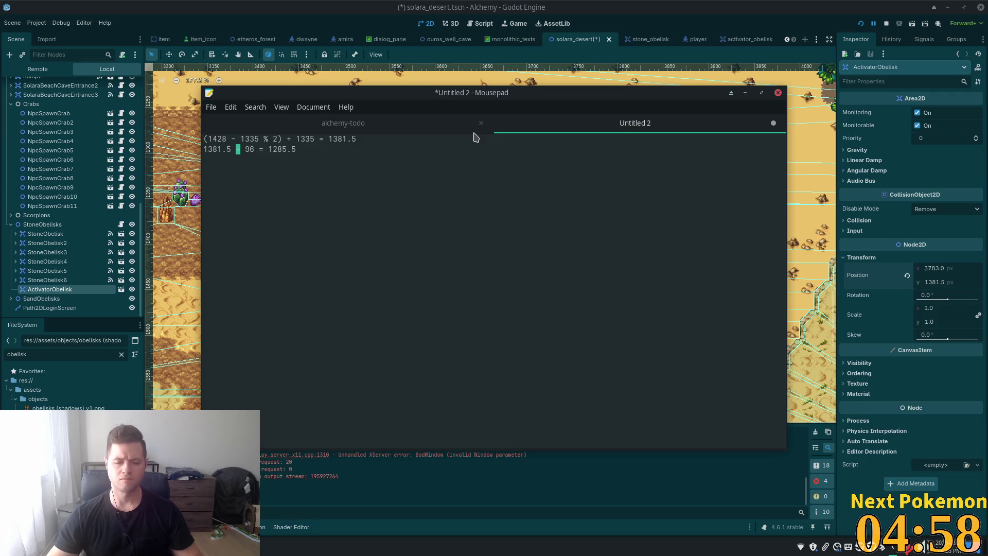
{"action": "type", "text": "+"}
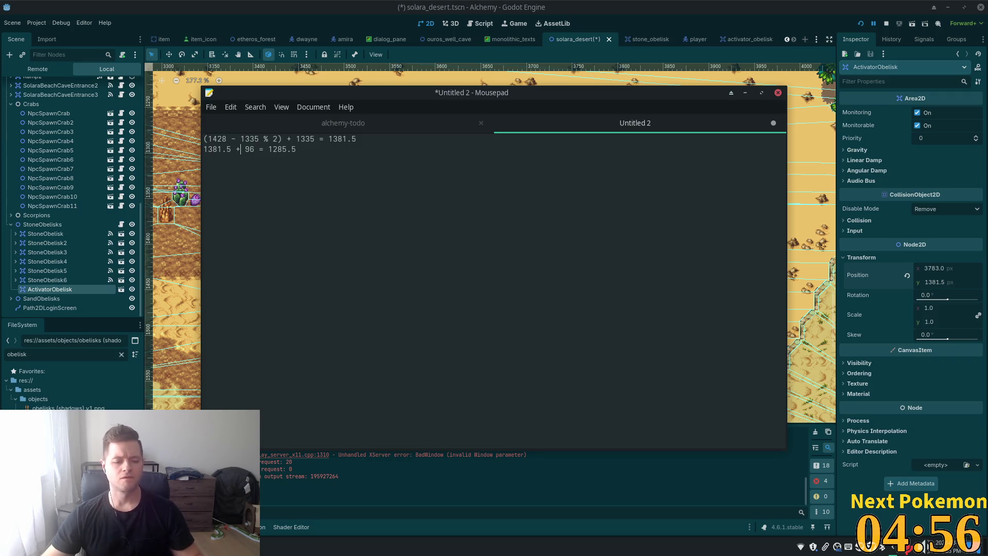
{"action": "key", "text": "XF86Calculator"}
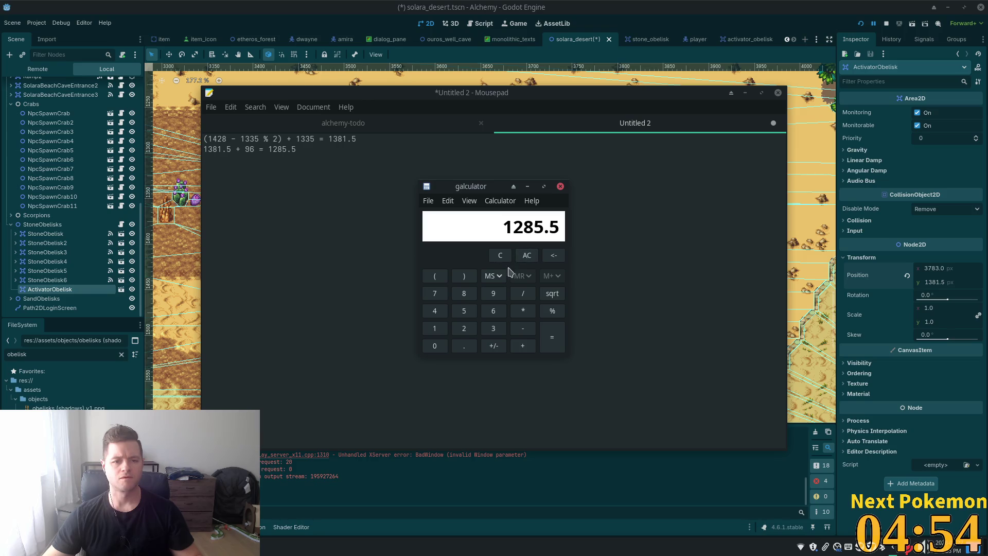
Compute 1381.5 + 96 = 1477.5 in Galculator and select the old 1285.5 result
{"action": "left_click", "coordinate": [501, 255]}
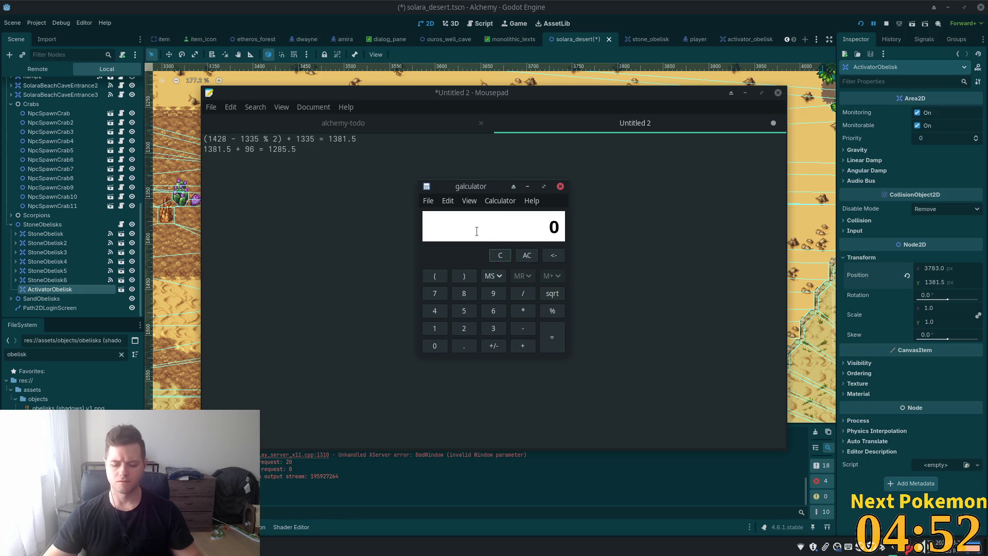
{"action": "type", "text": "1381"}
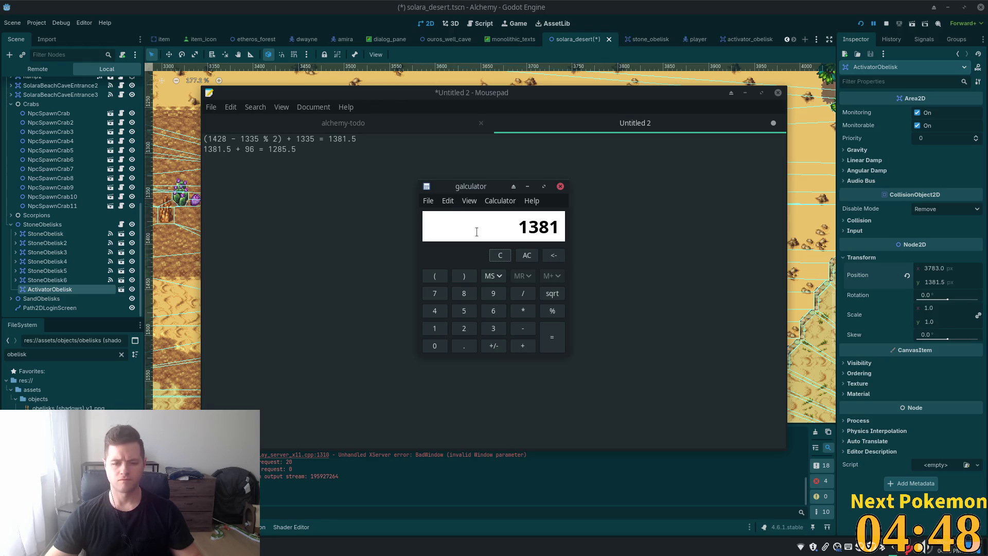
{"action": "left_click", "coordinate": [500, 256]}
{"action": "type", "text": "1381.5"}
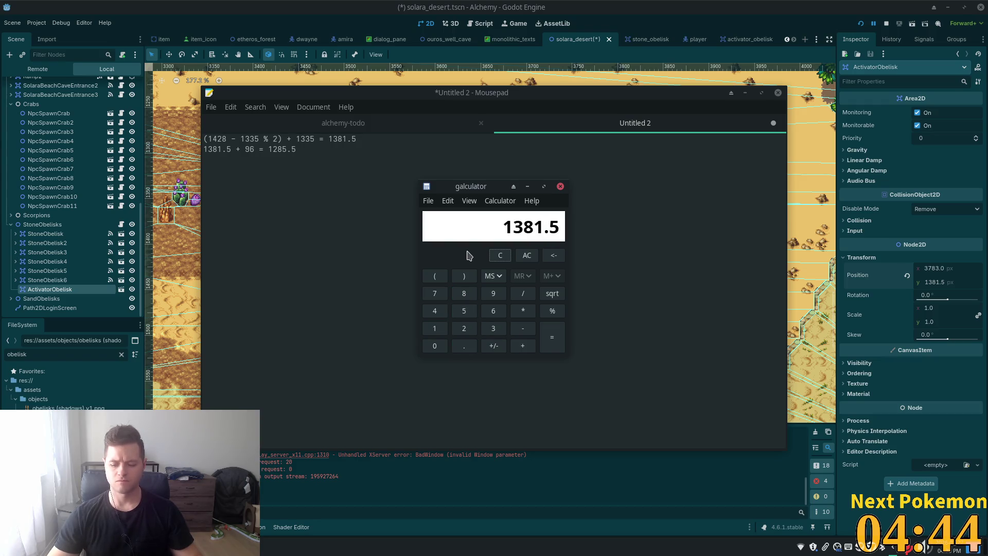
{"action": "type", "text": "+98"}
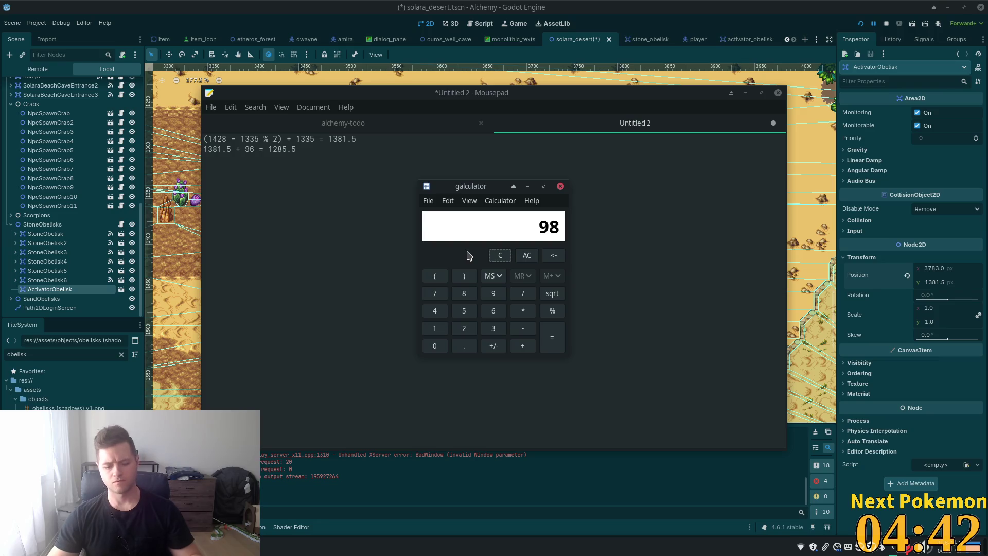
{"action": "key", "text": "BackSpace"}
{"action": "type", "text": "6"}
{"action": "key", "text": "Return"}
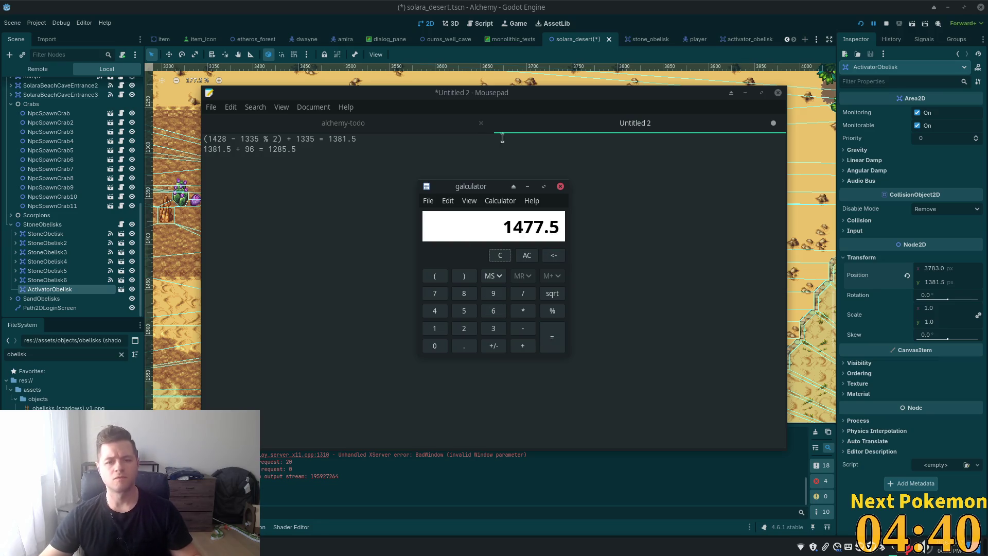
{"action": "key", "text": "Escape"}
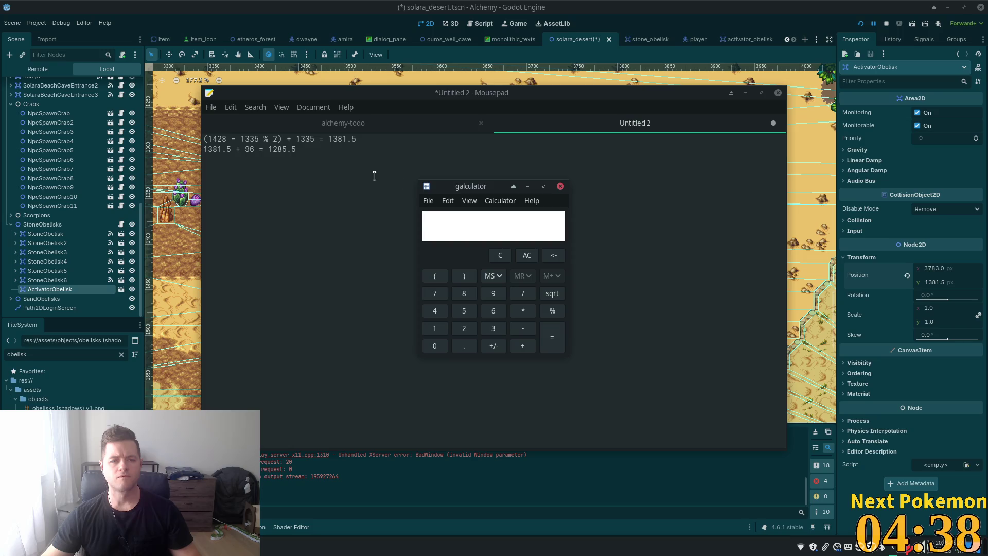
{"action": "double_click", "coordinate": [282, 149]}
Replace 1285.5 with 1477.5 in the note and set ActivatorObelisk's Position y to 1477.5
{"action": "type", "text": "1477.5"}
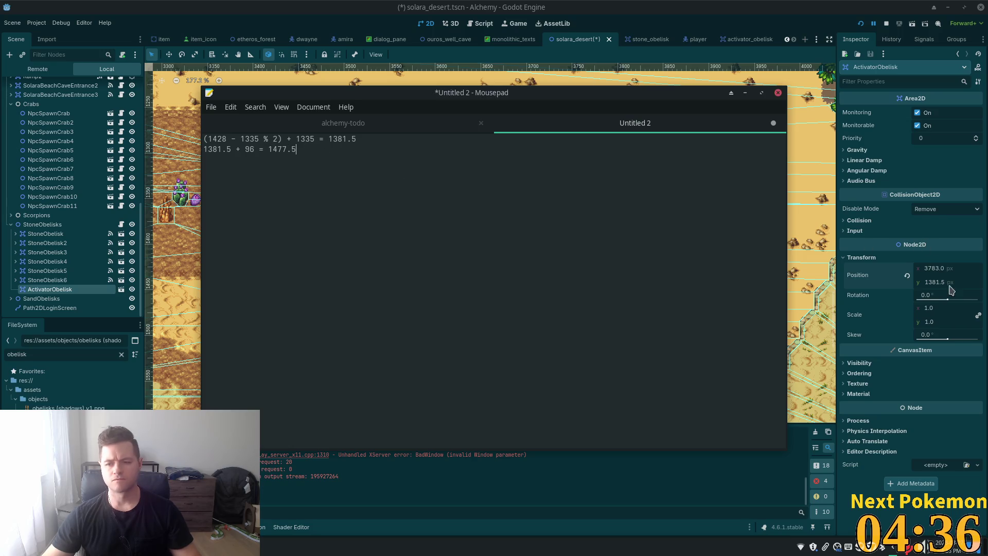
{"action": "left_click", "coordinate": [946, 281]}
{"action": "double_click", "coordinate": [948, 285]}
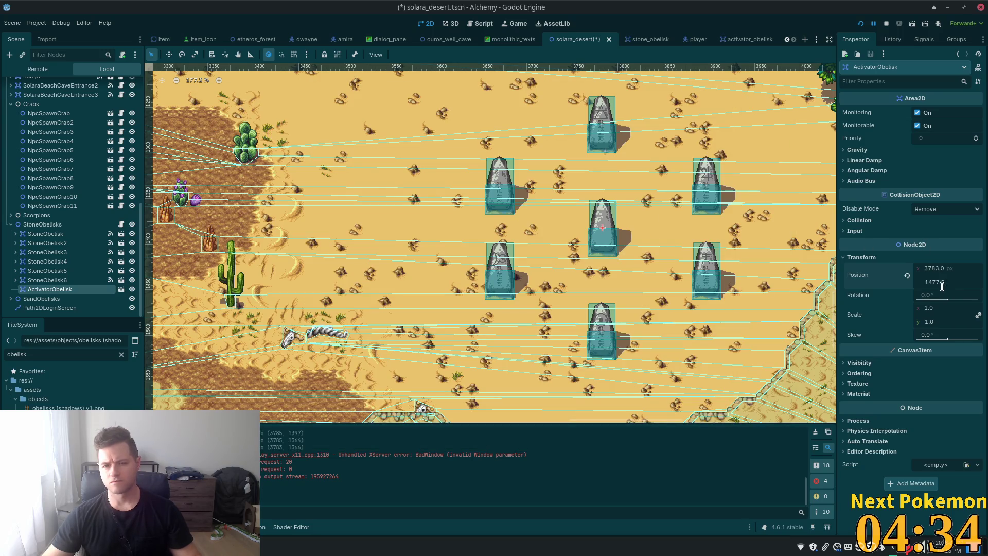
{"action": "key", "text": "Return"}
{"action": "key", "text": "Tab"}
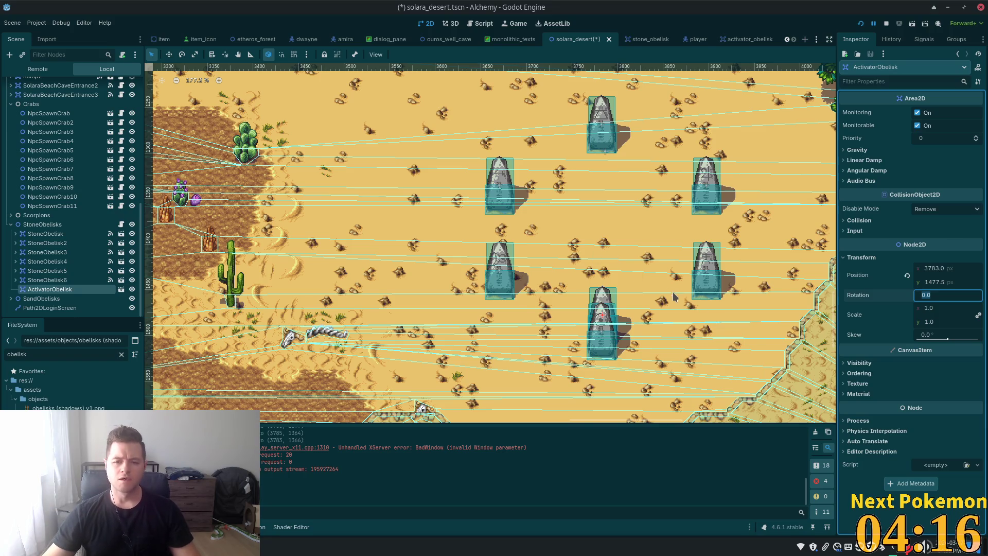
{"action": "scroll", "coordinate": [673, 297], "scroll_direction": "up", "scroll_amount": 6}
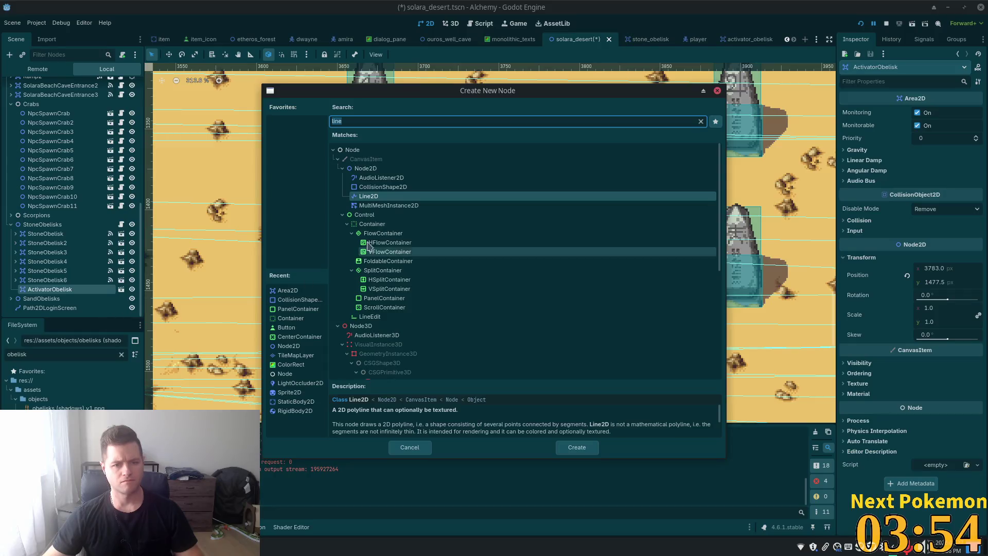
Search 'tilemap' and add a TileMapLayer child under ActivatorObelisk
{"action": "type", "text": "tilemap"}
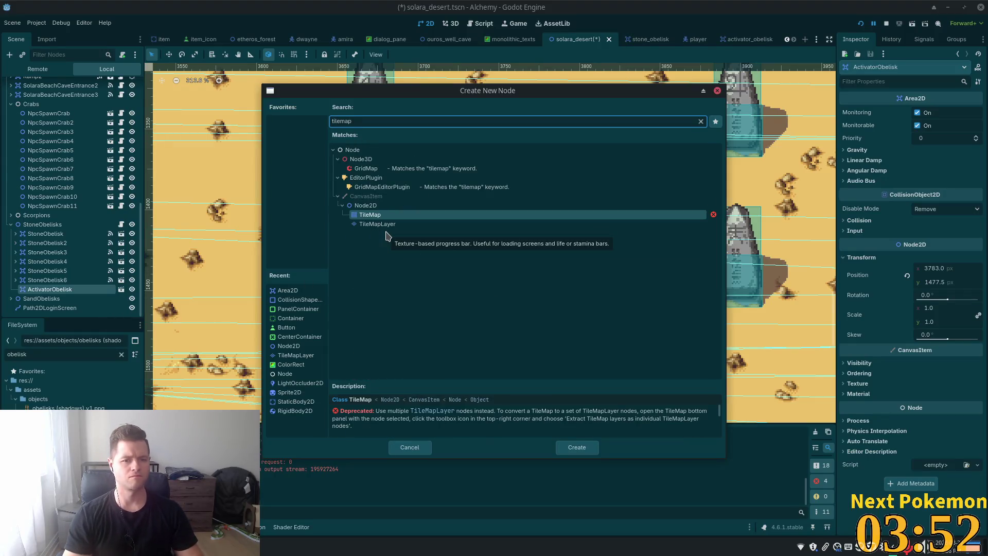
{"action": "double_click", "coordinate": [377, 224]}
{"action": "scroll", "coordinate": [440, 250], "scroll_direction": "down", "scroll_amount": 2}
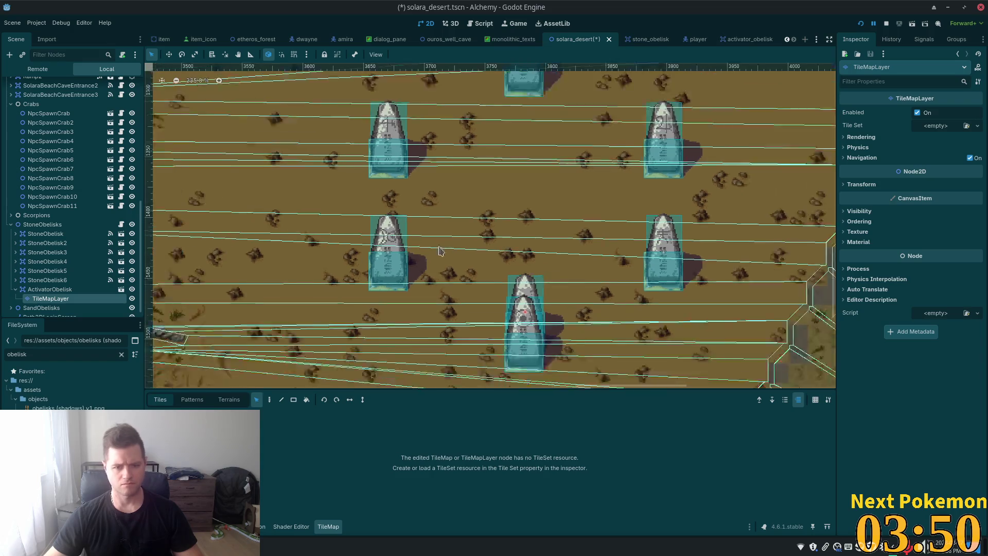
{"action": "scroll", "coordinate": [440, 250], "scroll_direction": "down", "scroll_amount": 6}
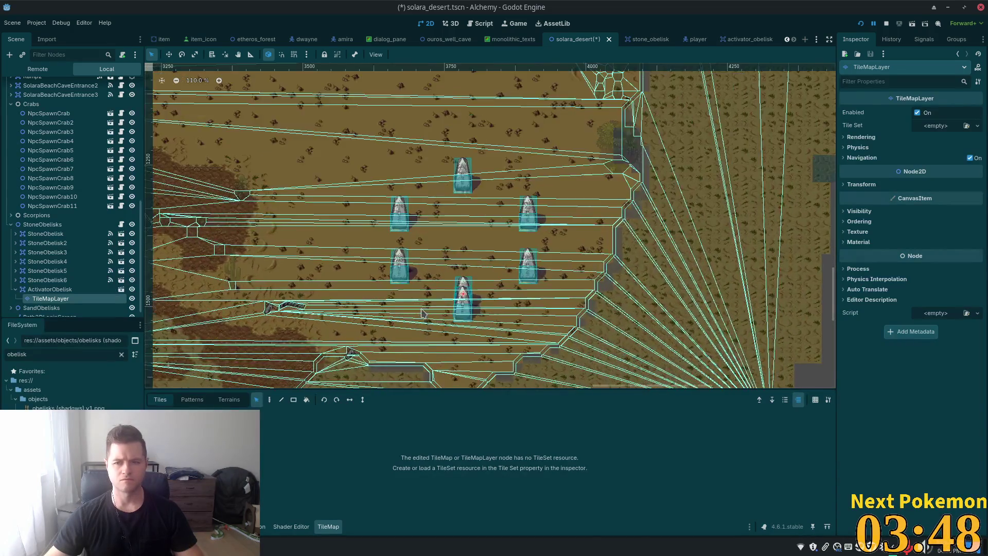
Quick Load ouros.tres as the TileMapLayer's Tile Set, then check the Ground layer
{"action": "scroll", "coordinate": [422, 313], "scroll_direction": "up", "scroll_amount": 3}
{"action": "left_click", "coordinate": [936, 125]}
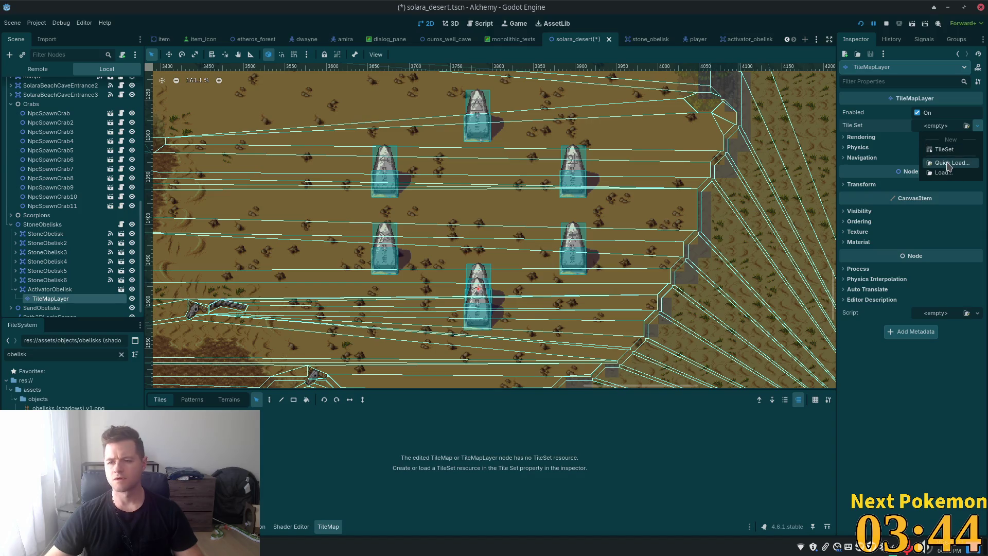
{"action": "left_click", "coordinate": [948, 163]}
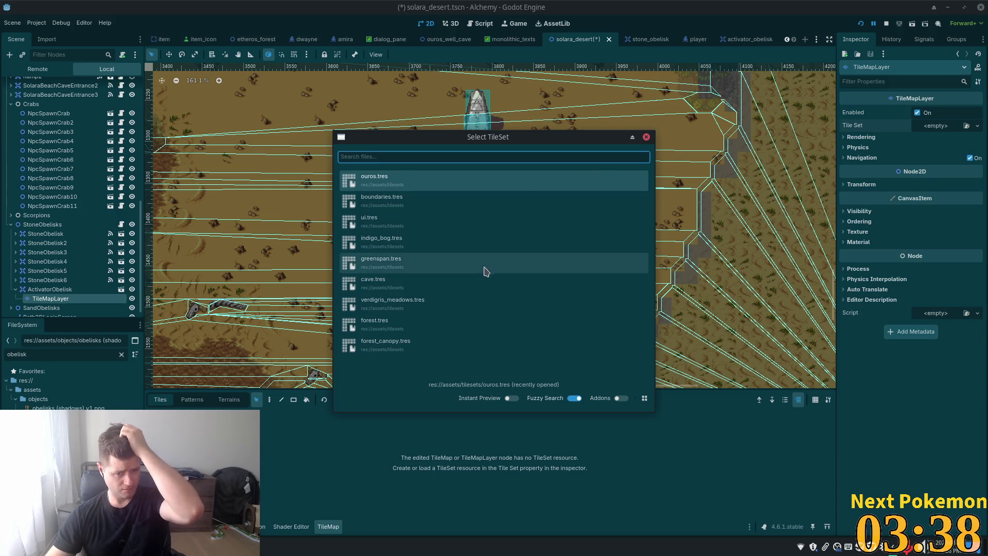
{"action": "left_click", "coordinate": [432, 183]}
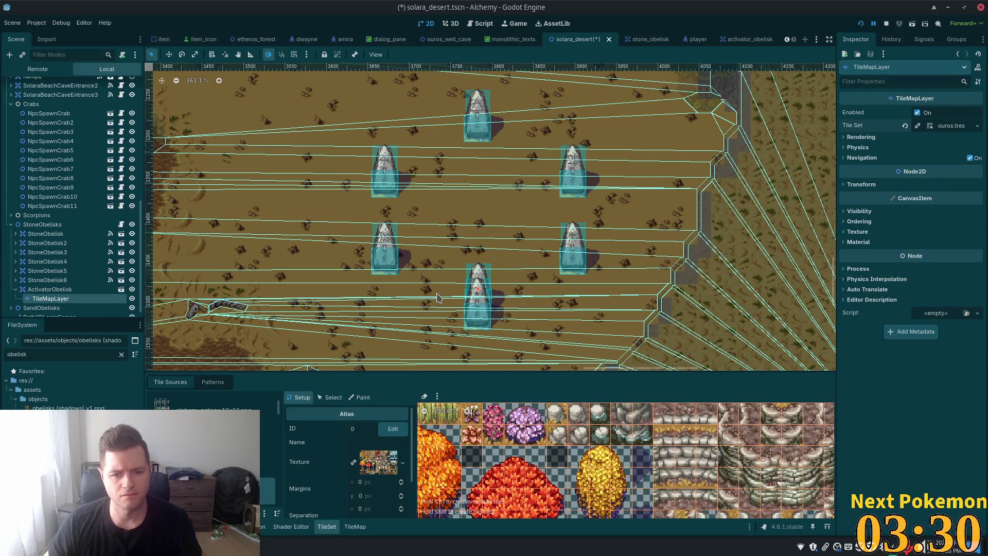
{"action": "scroll", "coordinate": [435, 298], "scroll_direction": "up", "scroll_amount": 5}
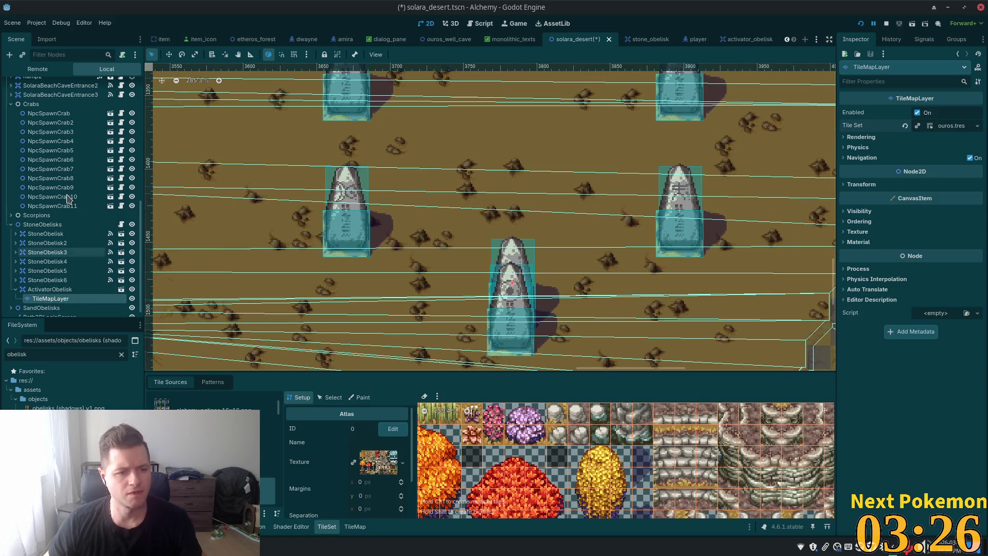
{"action": "left_click_drag", "start_coordinate": [140, 225], "coordinate": [142, 93]}
{"action": "left_click", "coordinate": [40, 105]}
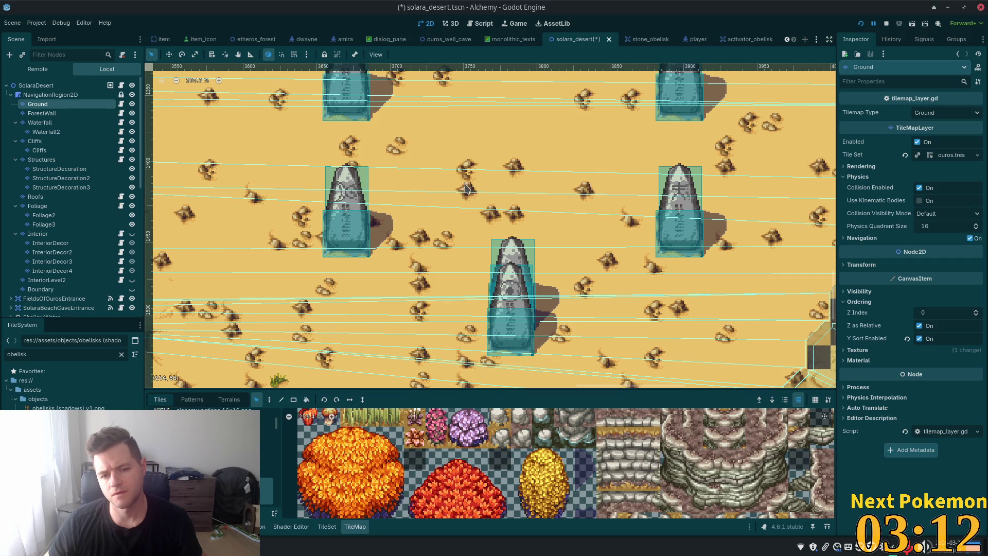
Box-select the ground tiles around the bottom obelisks and switch to painting
{"action": "scroll", "coordinate": [467, 188], "scroll_direction": "down", "scroll_amount": 3}
{"action": "scroll", "coordinate": [467, 186], "scroll_direction": "up", "scroll_amount": 4}
{"action": "mouse_move", "coordinate": [463, 179]}
{"action": "left_mouse_down"}
{"action": "mouse_move", "coordinate": [481, 211]}
{"action": "mouse_move", "coordinate": [559, 284]}
{"action": "mouse_move", "coordinate": [572, 372]}
{"action": "left_mouse_up"}
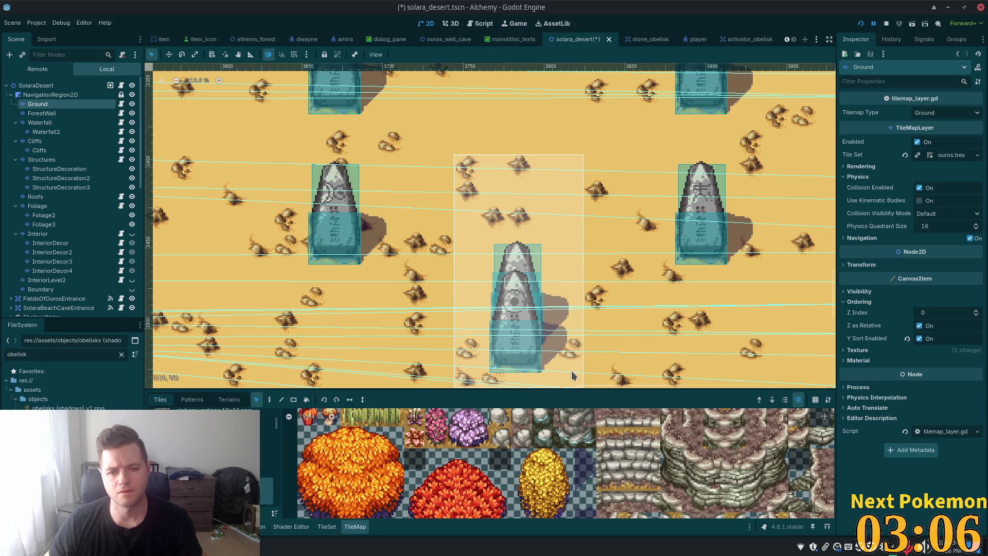
{"action": "left_click_drag", "start_coordinate": [571, 371], "coordinate": [573, 363]}
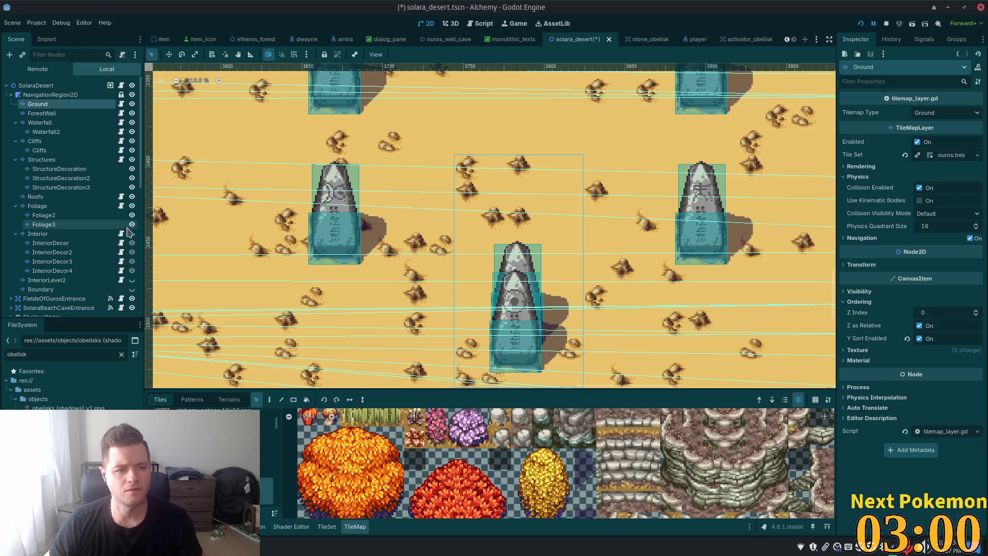
{"action": "left_click", "coordinate": [269, 400]}
{"action": "scroll", "coordinate": [90, 247], "scroll_direction": "down", "scroll_amount": 5}
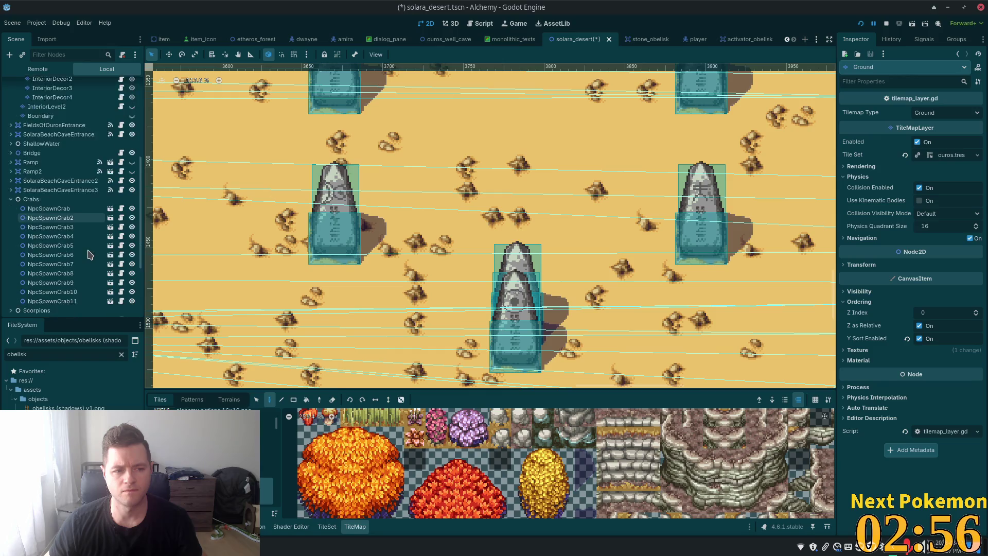
{"action": "scroll", "coordinate": [90, 255], "scroll_direction": "down", "scroll_amount": 5}
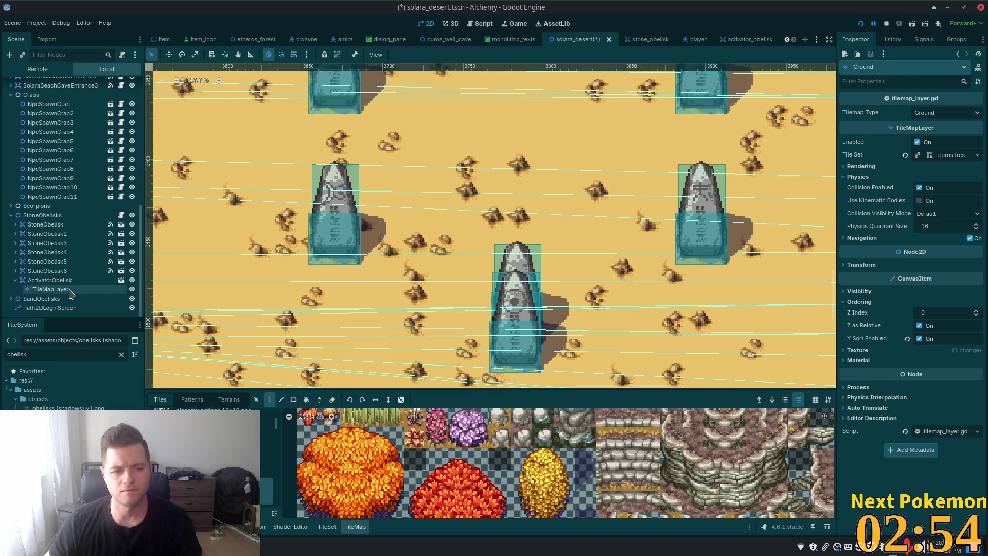
Stamp the tiles into ActivatorObelisk's TileMapLayer and check its position 3783, 1477.5
{"action": "left_click", "coordinate": [71, 292]}
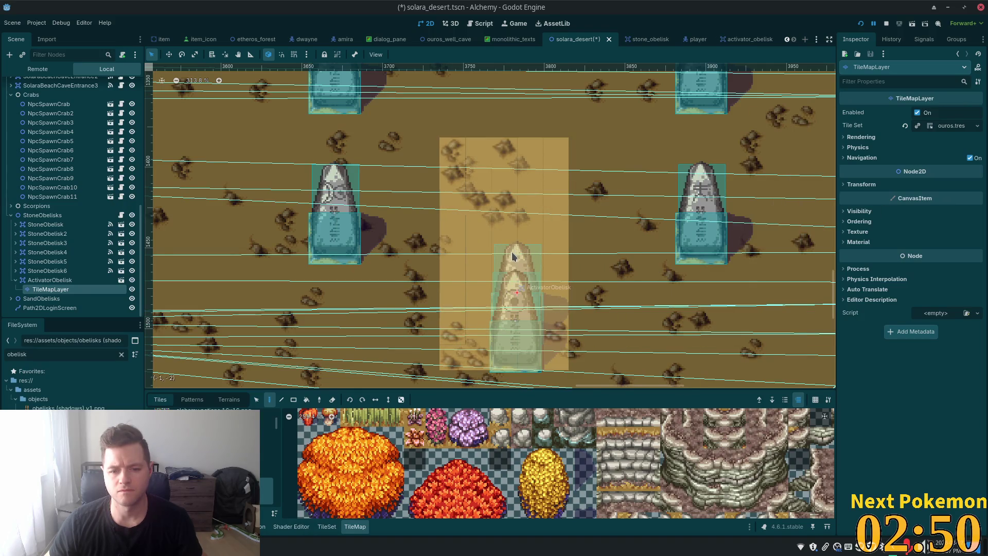
{"action": "left_click", "coordinate": [518, 278]}
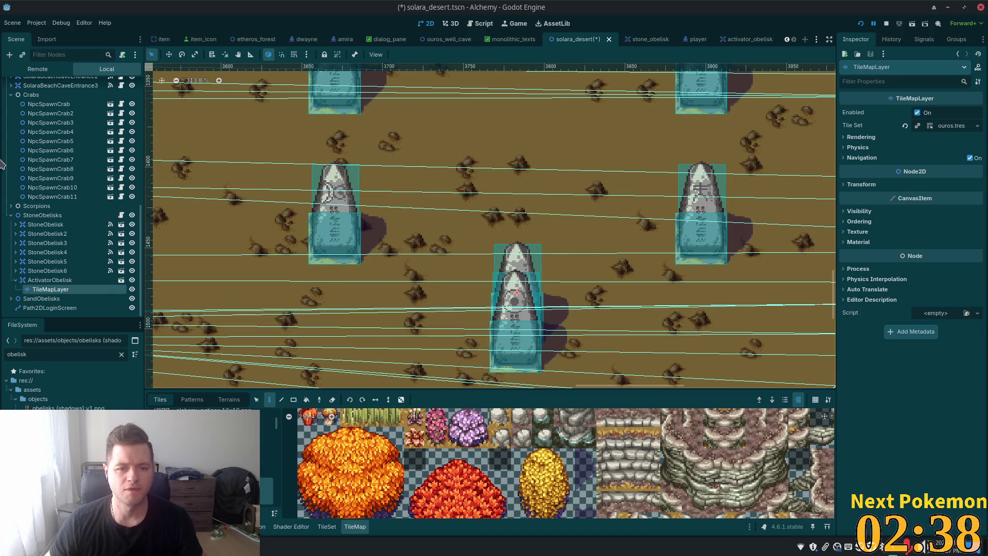
{"action": "left_click", "coordinate": [50, 279]}
{"action": "left_click", "coordinate": [50, 290]}
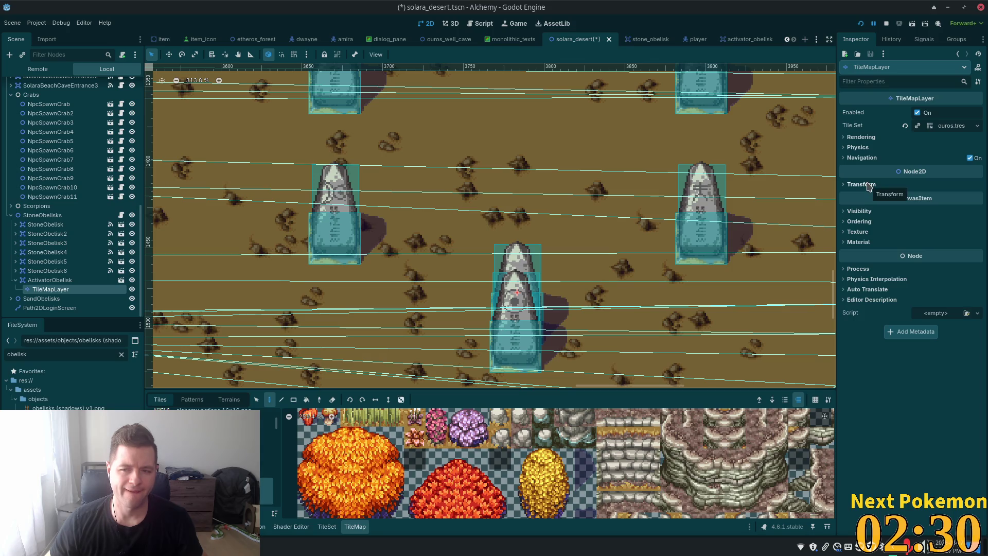
{"action": "left_click", "coordinate": [47, 280]}
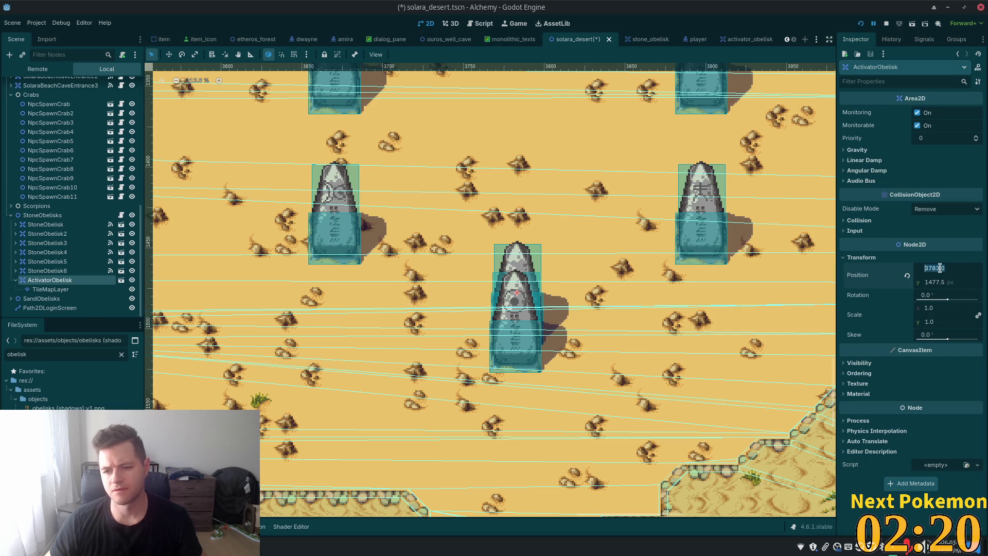
Enter -3783 as the child TileMapLayer's Position x
{"action": "left_click", "coordinate": [50, 290]}
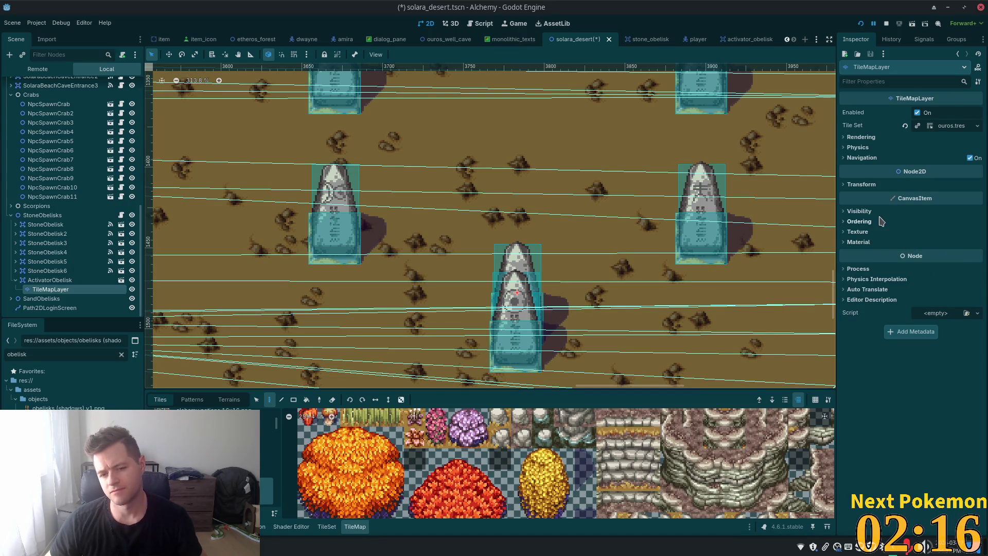
{"action": "left_click", "coordinate": [859, 187]}
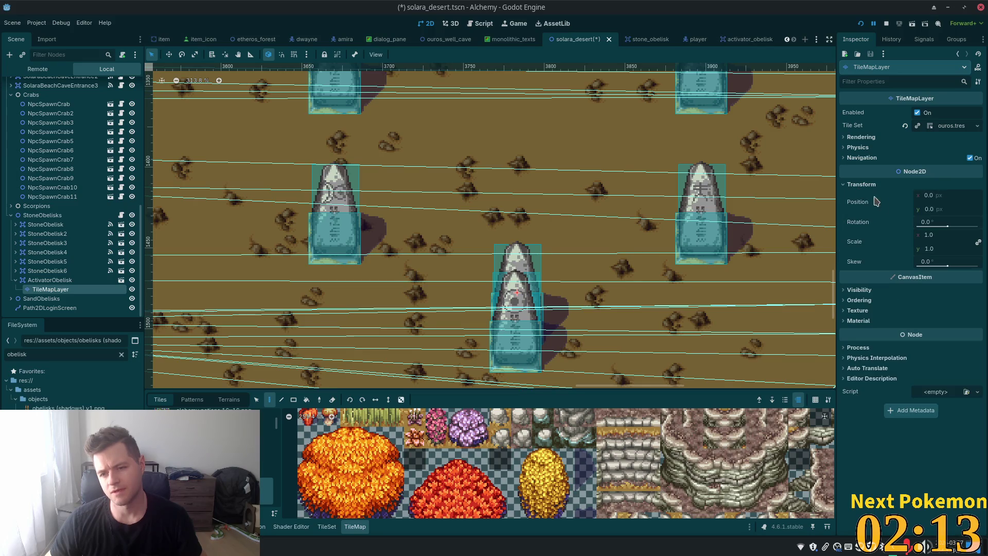
{"action": "left_click", "coordinate": [930, 196]}
{"action": "type", "text": "-3783"}
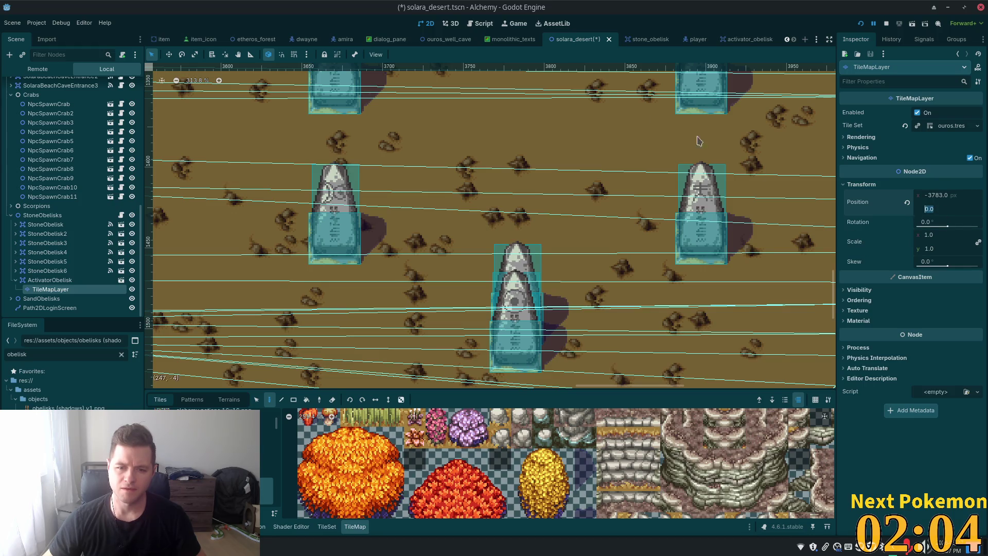
Copy ActivatorObelisk's y value and paste it as the TileMapLayer's Position y, -1477.5
{"action": "left_click", "coordinate": [53, 281]}
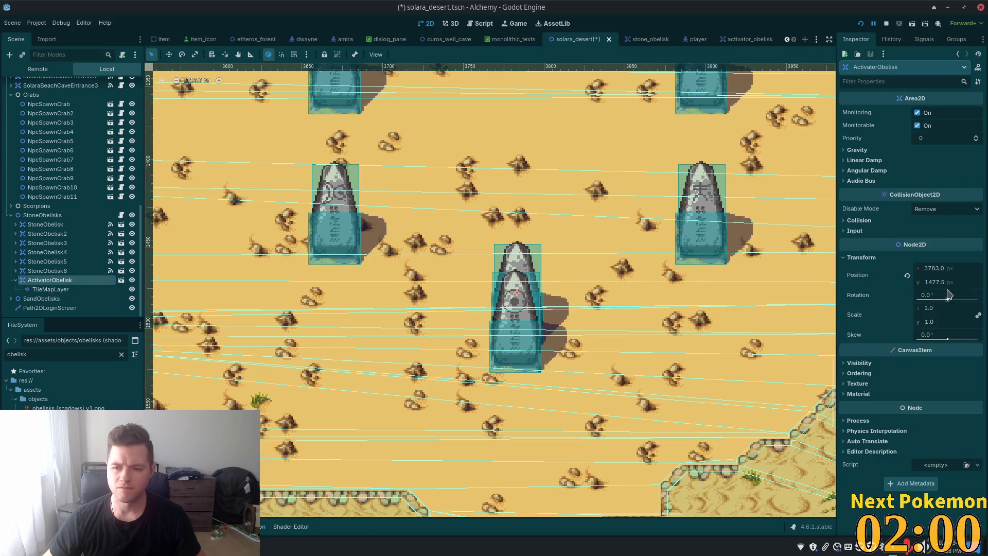
{"action": "left_click", "coordinate": [943, 283]}
{"action": "left_click", "coordinate": [52, 290]}
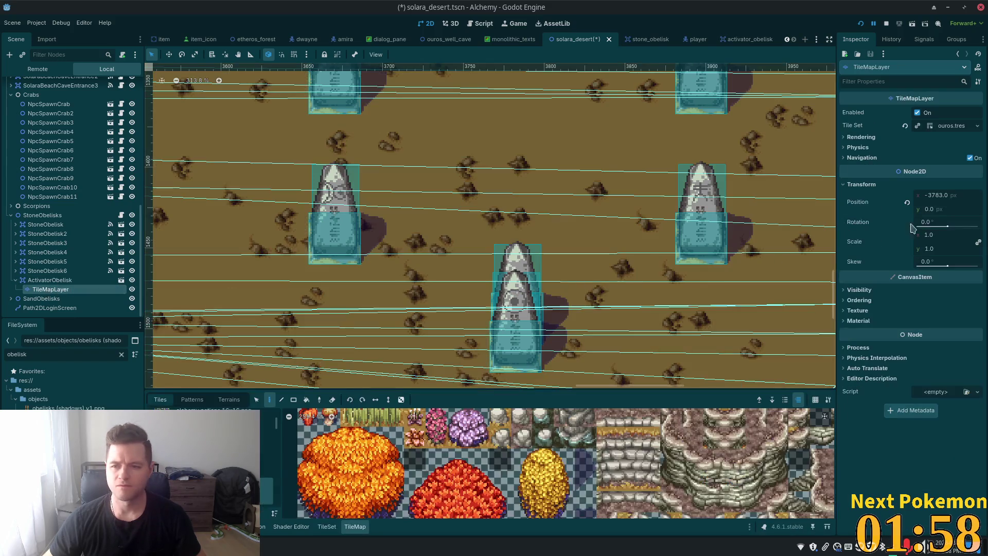
{"action": "left_click", "coordinate": [940, 209]}
{"action": "type", "text": "1477.5"}
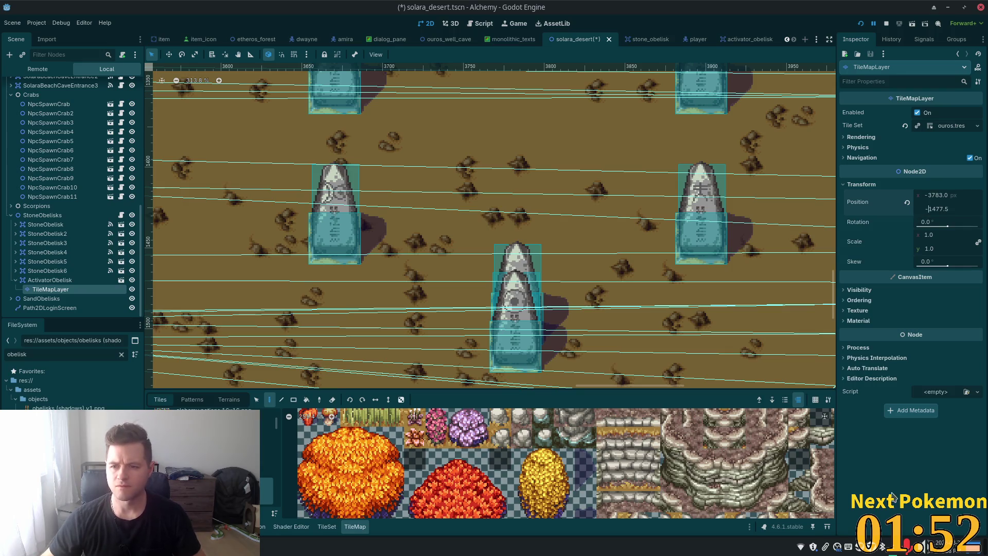
{"action": "left_click", "coordinate": [894, 460]}
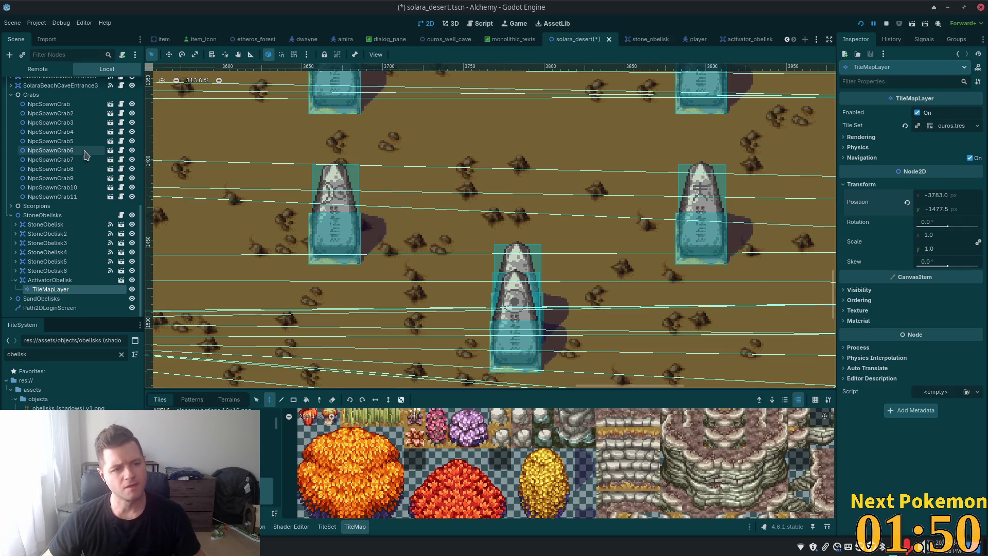
{"action": "scroll", "coordinate": [103, 231], "scroll_direction": "up", "scroll_amount": 5}
{"action": "scroll", "coordinate": [67, 154], "scroll_direction": "up", "scroll_amount": 5}
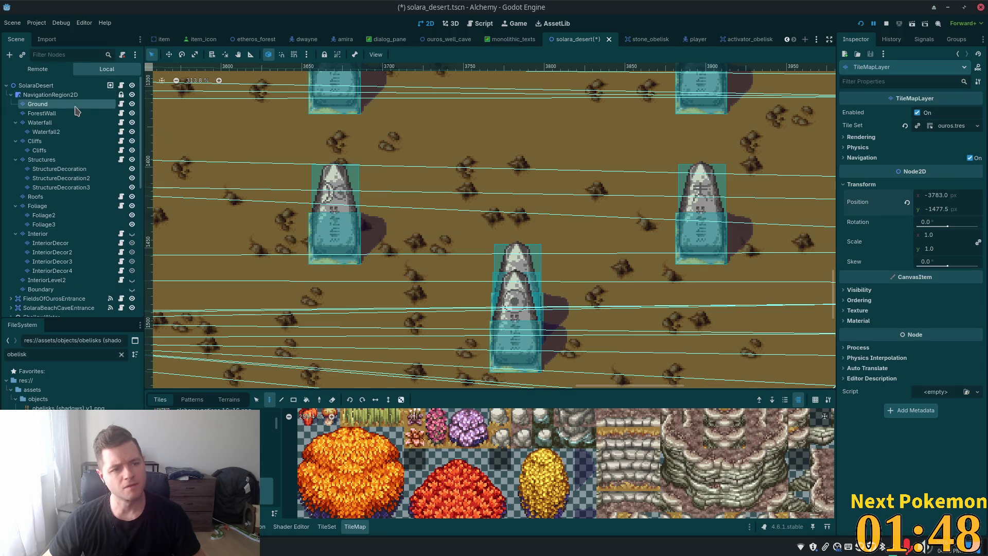
Box-select the Ground layer tiles around the centre obelisk for painting
{"action": "left_click", "coordinate": [37, 104]}
{"action": "left_click", "coordinate": [256, 399]}
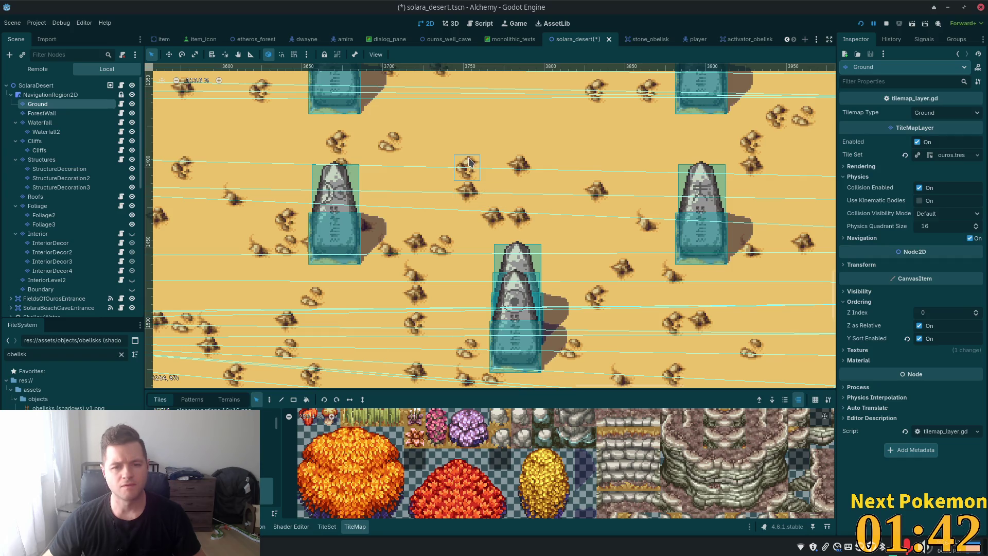
{"action": "mouse_move", "coordinate": [482, 189]}
{"action": "left_mouse_down"}
{"action": "mouse_move", "coordinate": [530, 282]}
{"action": "mouse_move", "coordinate": [543, 370]}
{"action": "mouse_move", "coordinate": [544, 360]}
{"action": "left_mouse_up"}
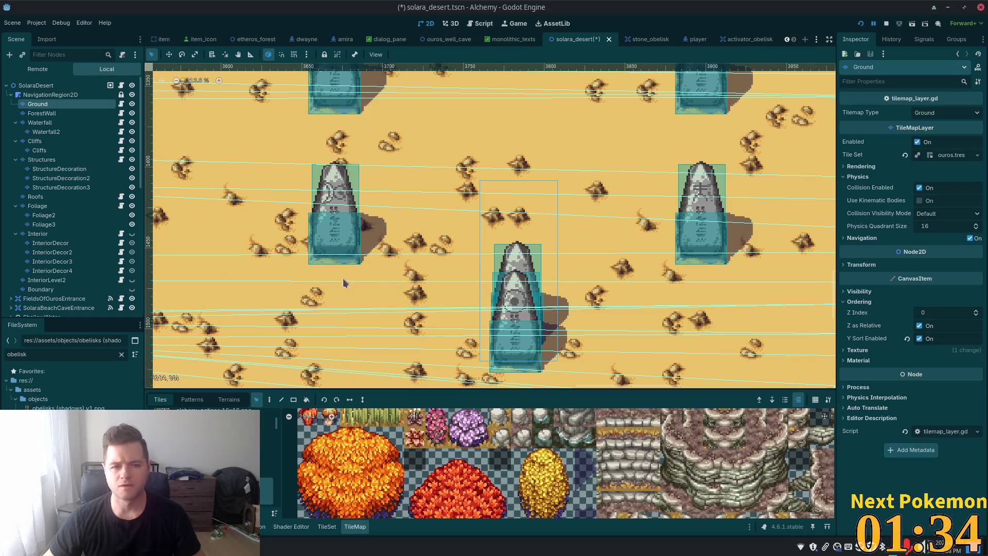
{"action": "left_click", "coordinate": [270, 402]}
{"action": "scroll", "coordinate": [85, 242], "scroll_direction": "down", "scroll_amount": 10}
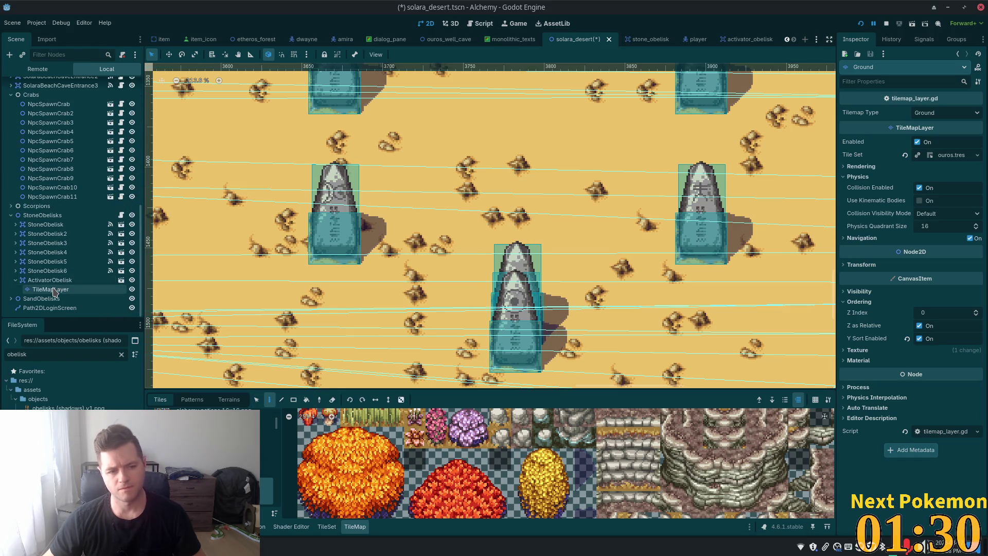
Stamp the ground tiles into ActivatorObelisk's TileMapLayer and show its Ordering properties
{"action": "left_click", "coordinate": [50, 289]}
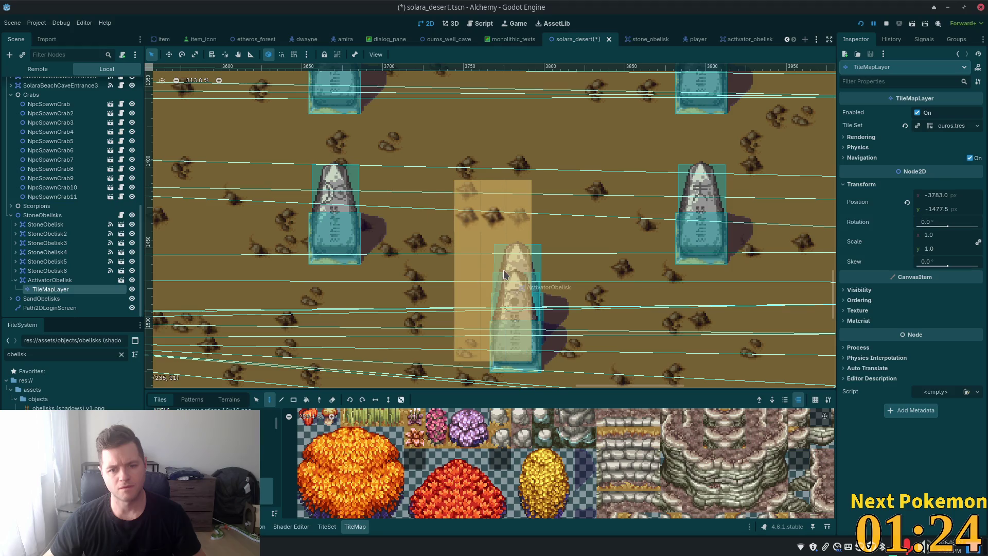
{"action": "left_click", "coordinate": [530, 275]}
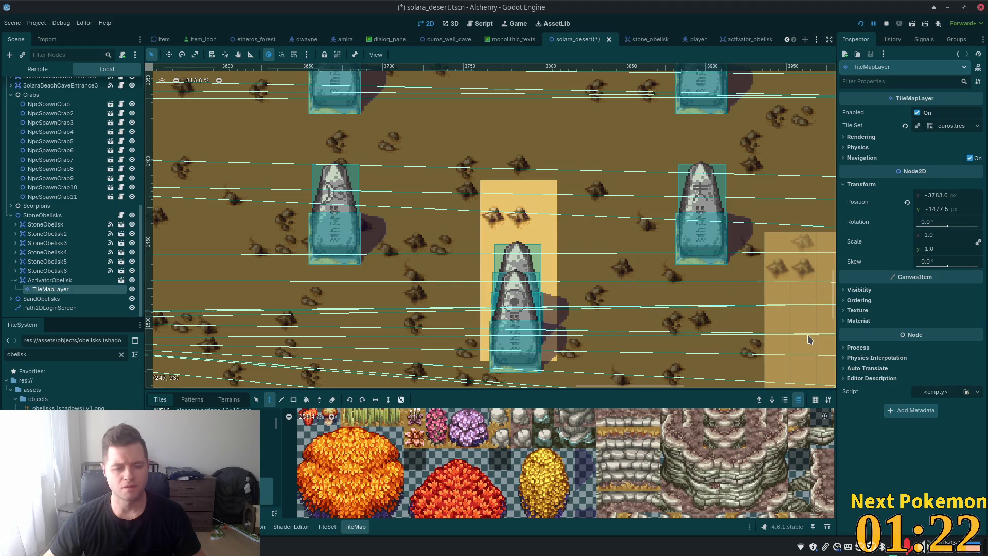
{"action": "left_click", "coordinate": [72, 216]}
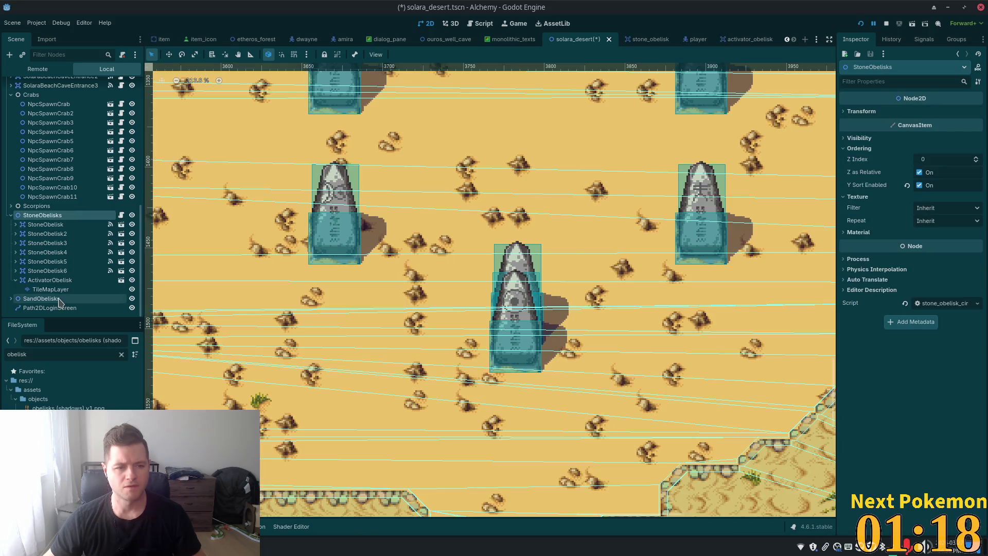
{"action": "left_click", "coordinate": [48, 281]}
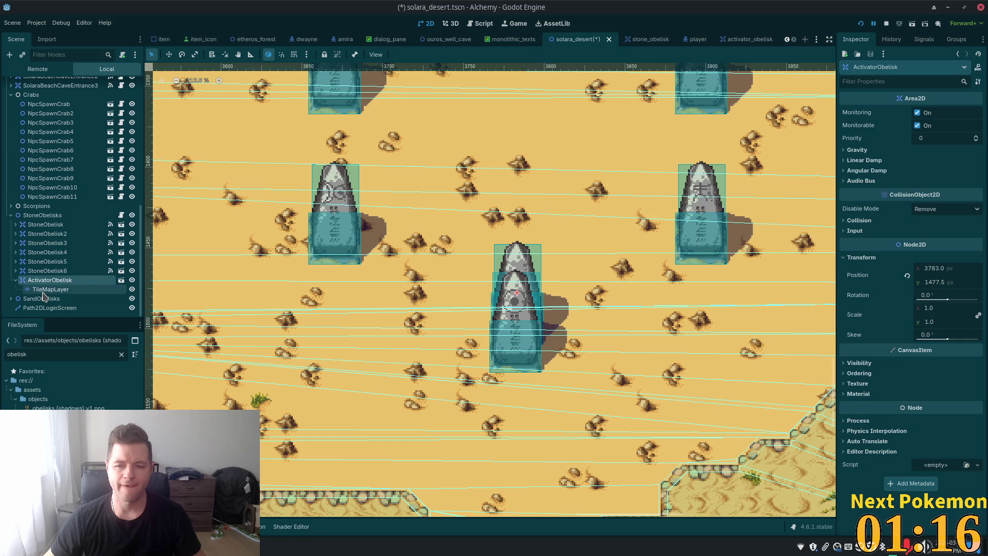
{"action": "left_click", "coordinate": [44, 291]}
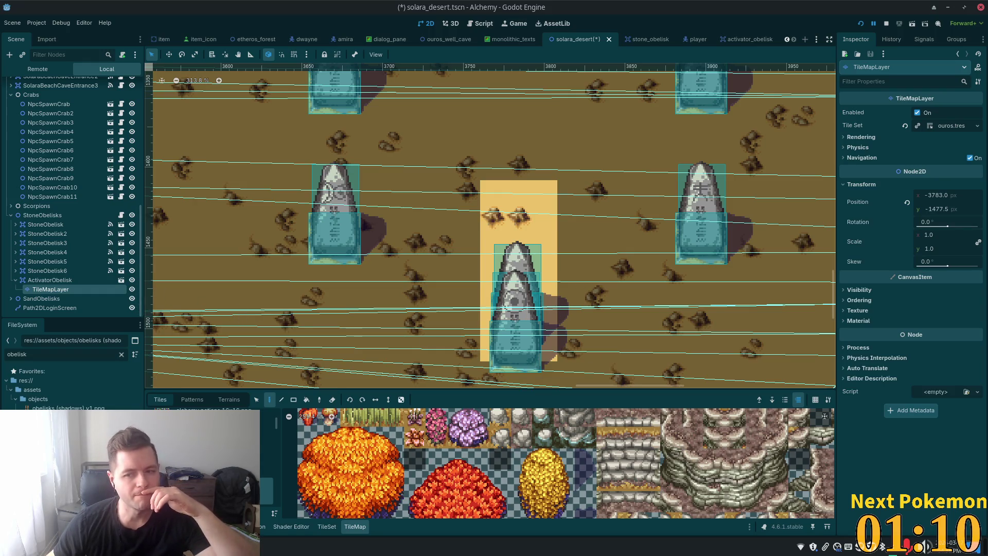
{"action": "left_click", "coordinate": [865, 301]}
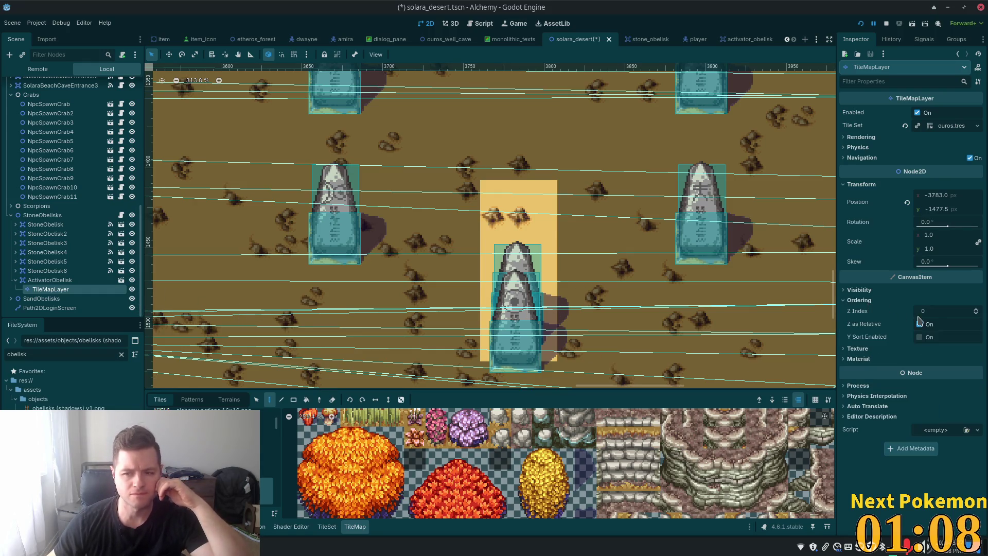
Set the obelisk TileMapLayer's Z Index to 1, then drag ActivatorObelisk above StoneObelisk in the Scene dock
{"action": "left_click", "coordinate": [933, 312]}
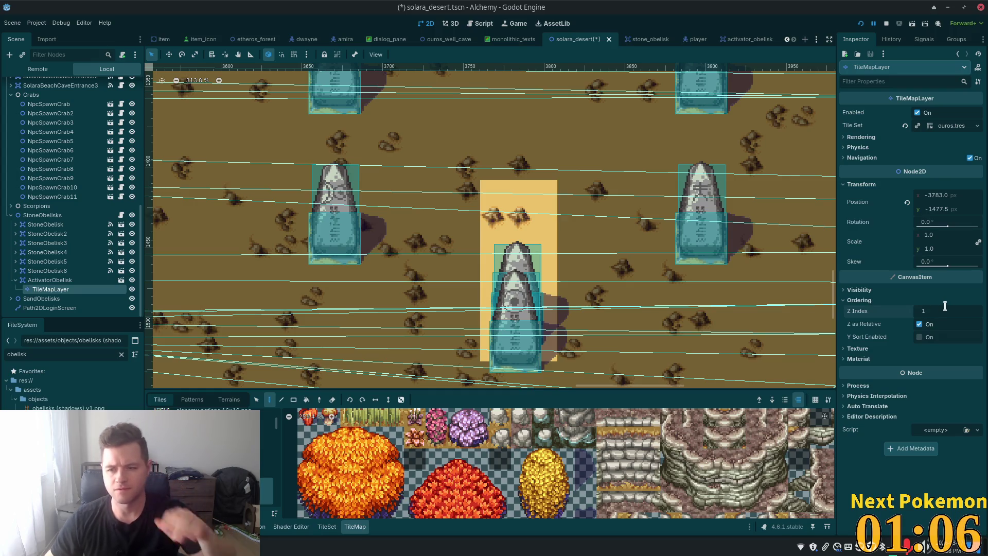
{"action": "type", "text": "1"}
{"action": "key", "text": "Tab"}
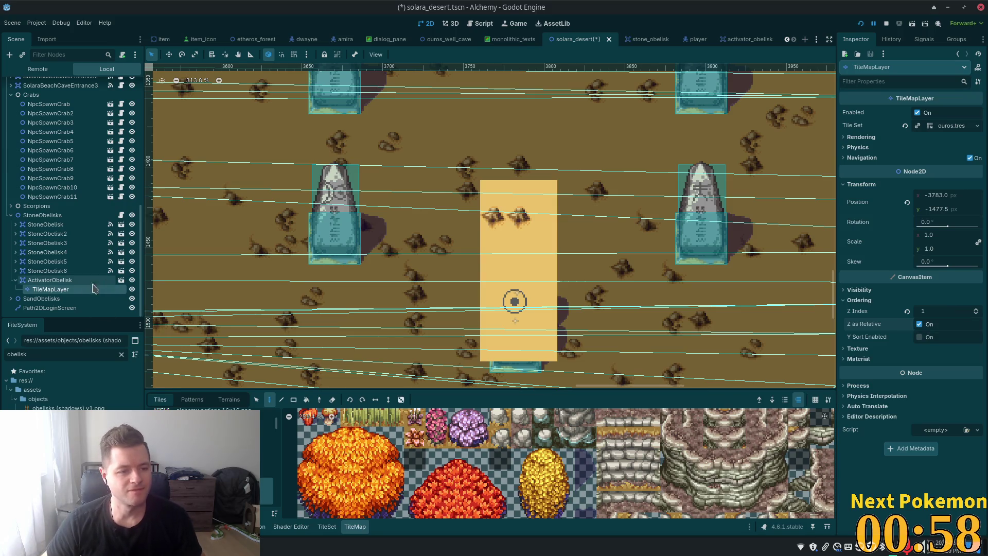
{"action": "left_click_drag", "start_coordinate": [39, 280], "coordinate": [39, 224]}
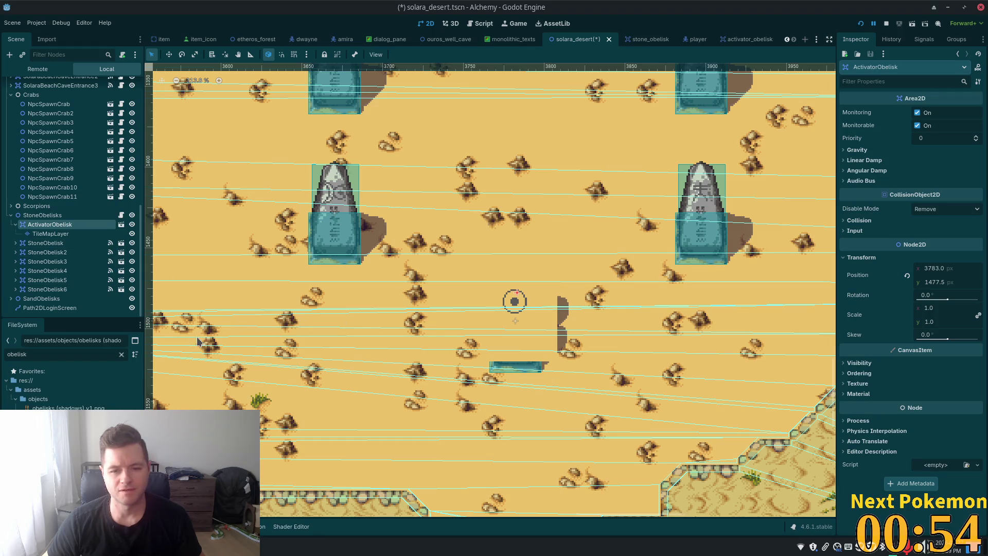
{"action": "left_click", "coordinate": [67, 235]}
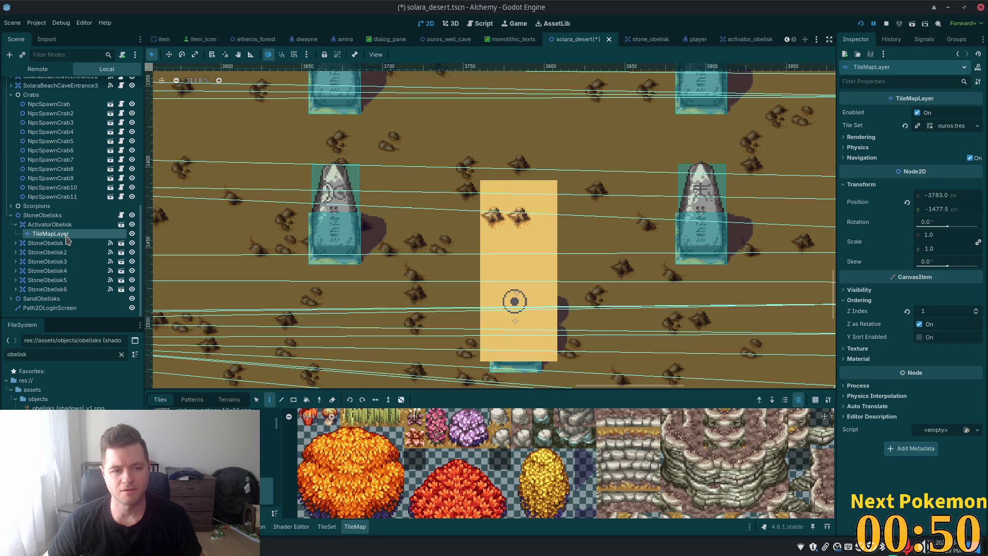